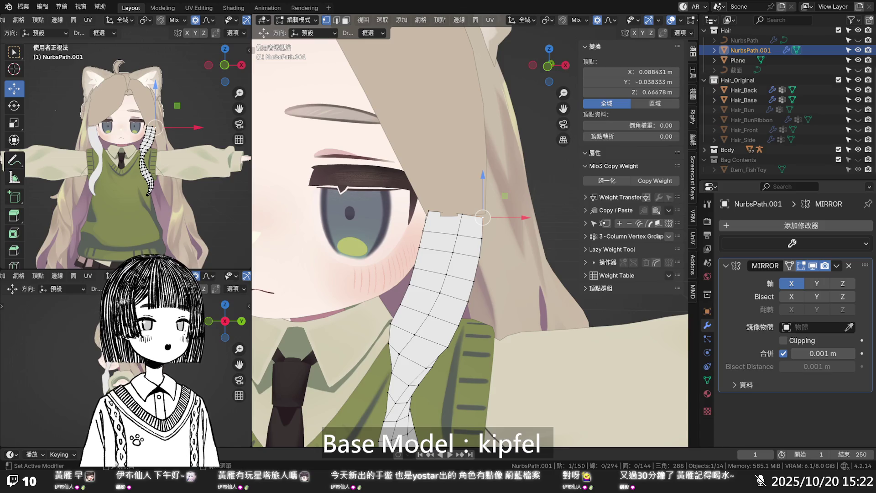
- Frame the neck and collar, select all NurbsPath.001 vertices, and switch to the UV Editing workspace
{"action": "scroll", "coordinate": [519, 193], "scroll_direction": "down", "scroll_amount": 5}
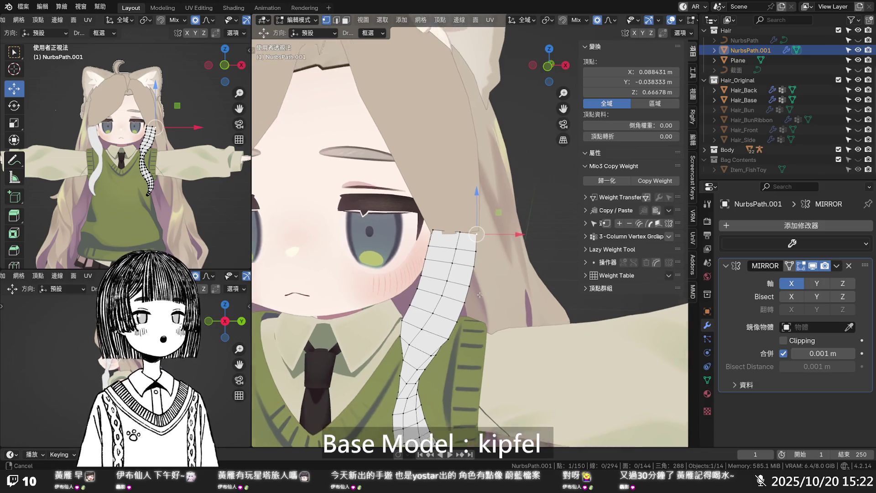
{"action": "scroll", "coordinate": [519, 193], "scroll_direction": "up", "scroll_amount": 2}
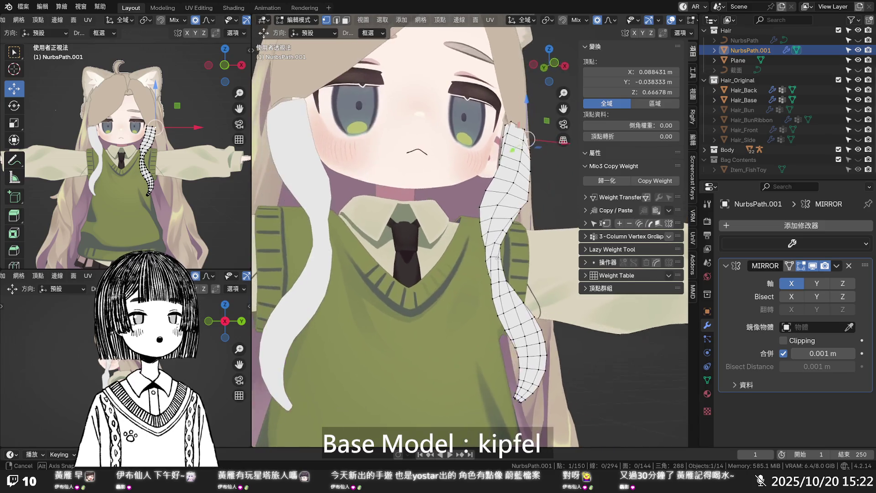
{"action": "middle_click_drag", "start_coordinate": [477, 277], "coordinate": [463, 299], "text": "shift"}
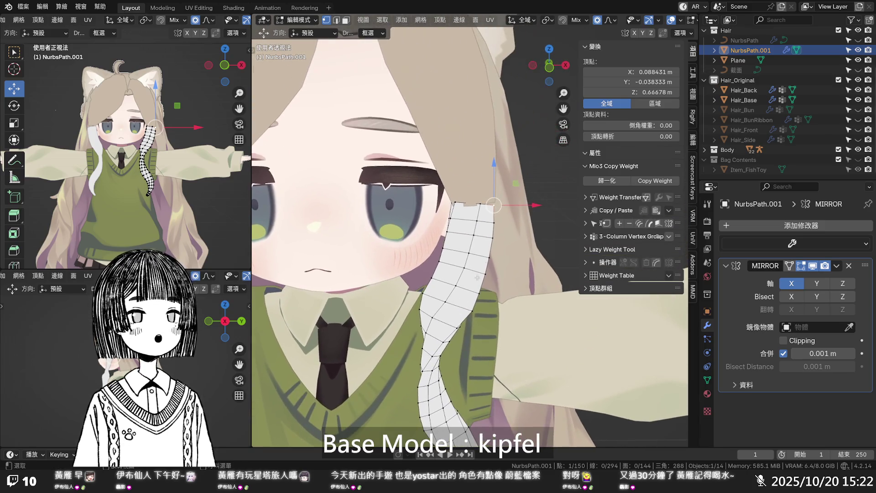
{"action": "middle_click_drag", "start_coordinate": [488, 244], "coordinate": [477, 245], "text": "shift"}
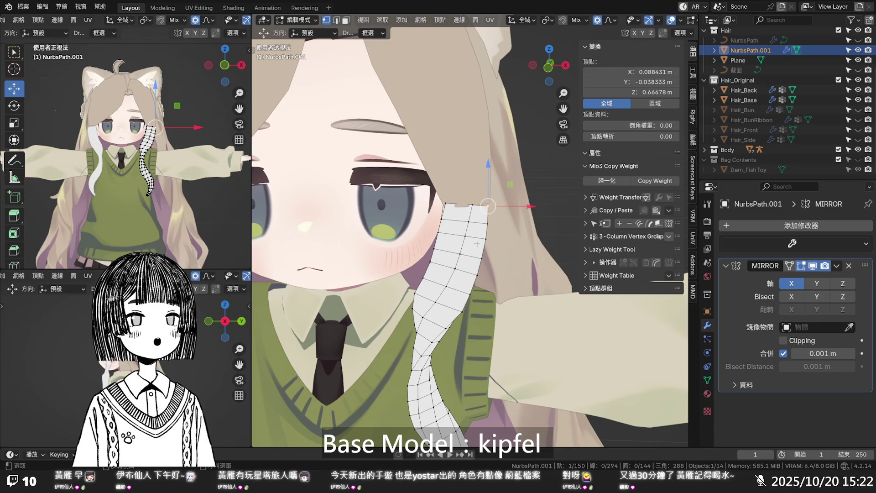
{"action": "key", "text": "a"}
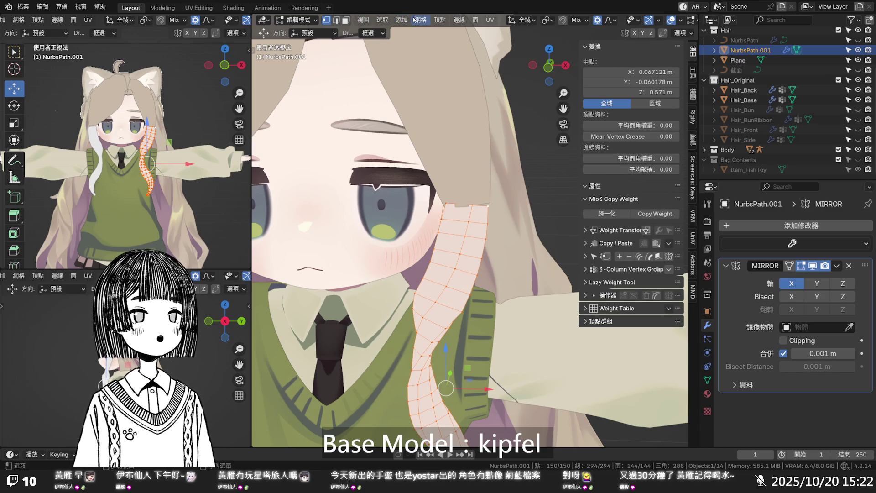
{"action": "left_click", "coordinate": [416, 20]}
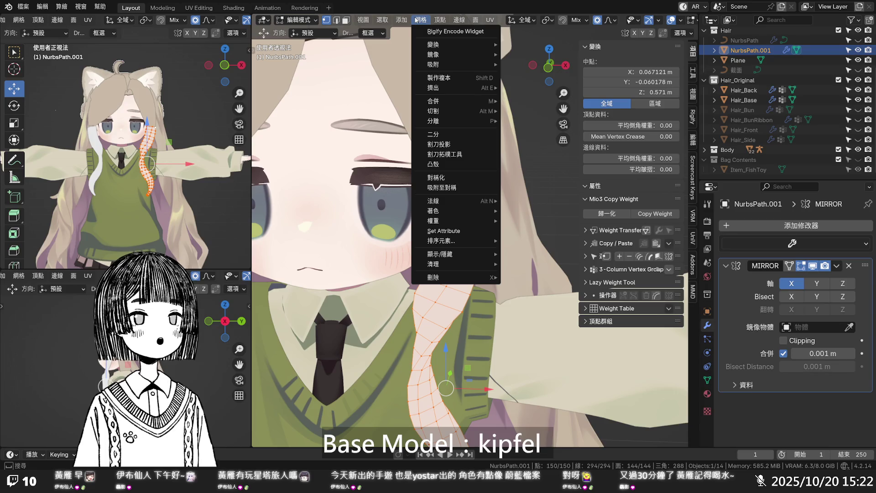
{"action": "left_click", "coordinate": [199, 9]}
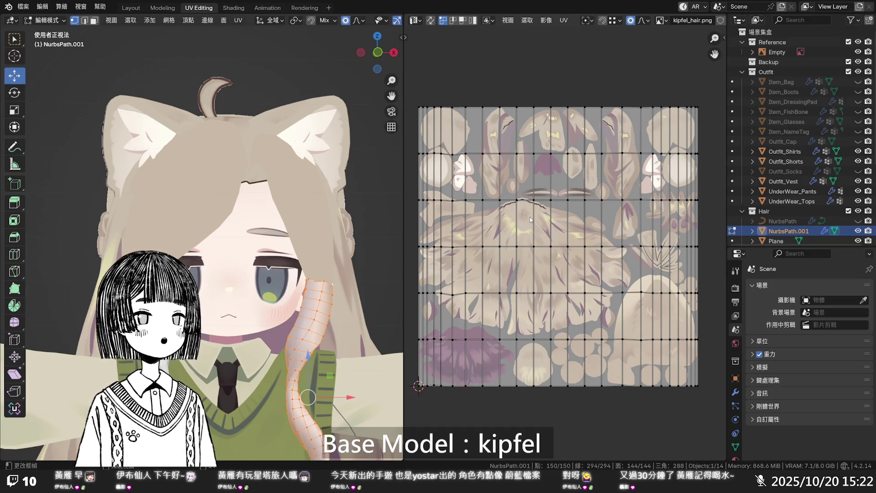
- Unwrap the NurbsPath.001 strip's UVs, deselect its vertices, and go back to Layout
{"action": "key", "text": "u"}
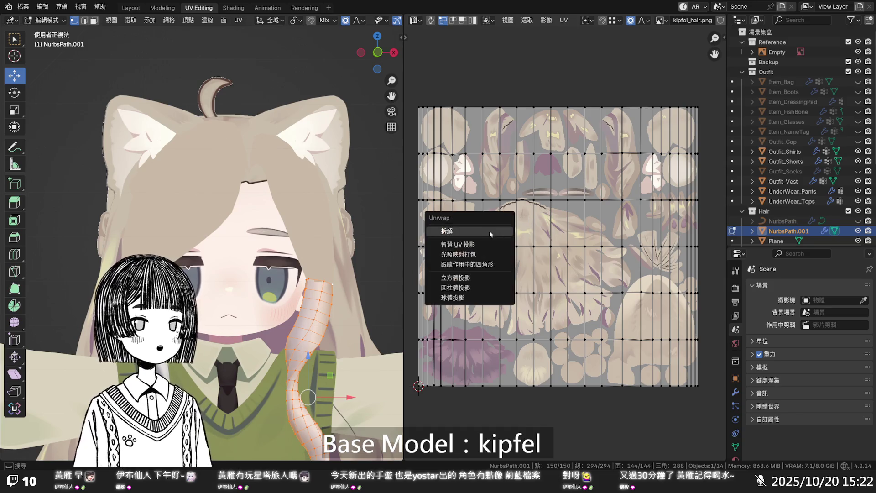
{"action": "left_click", "coordinate": [473, 232]}
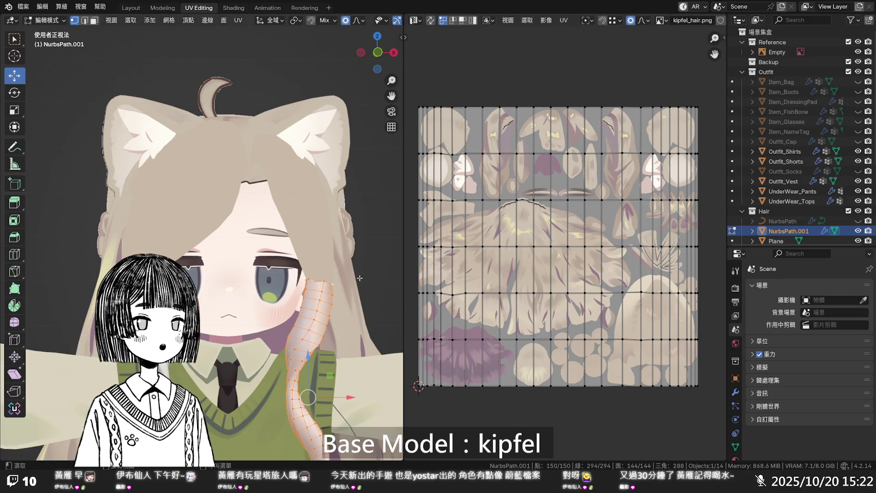
{"action": "scroll", "coordinate": [353, 277], "scroll_direction": "down", "scroll_amount": 1}
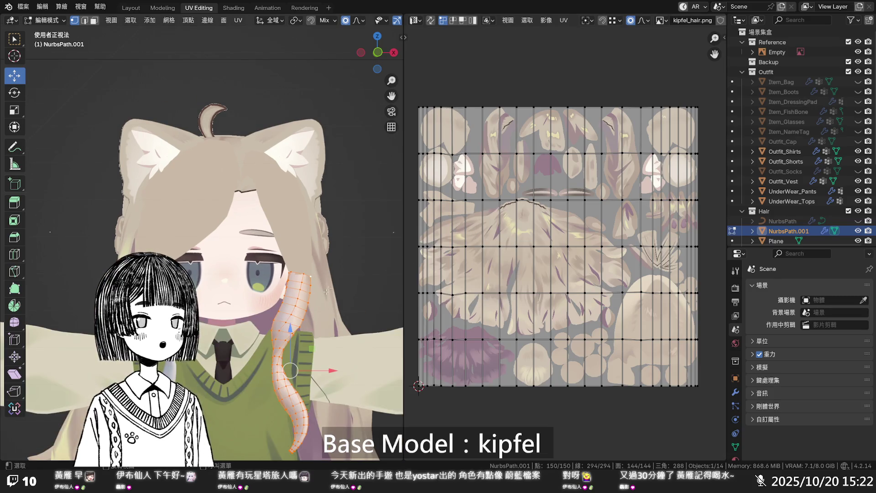
{"action": "key", "text": "u"}
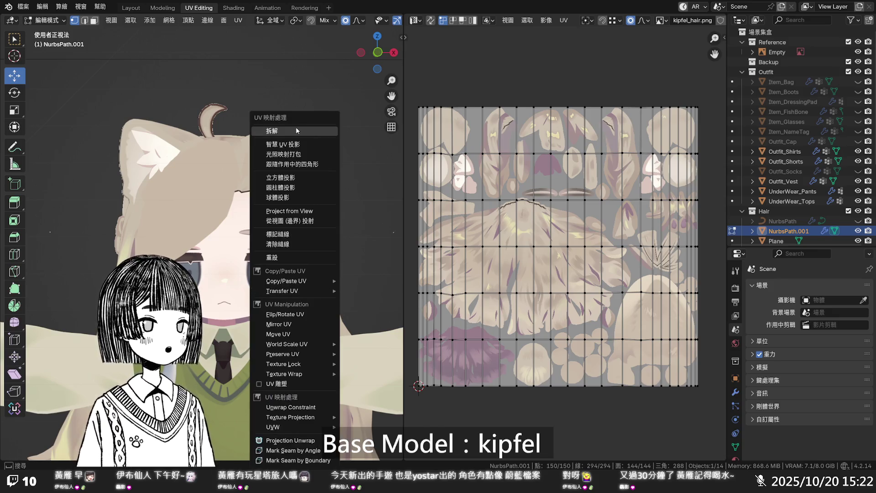
{"action": "left_click", "coordinate": [296, 130]}
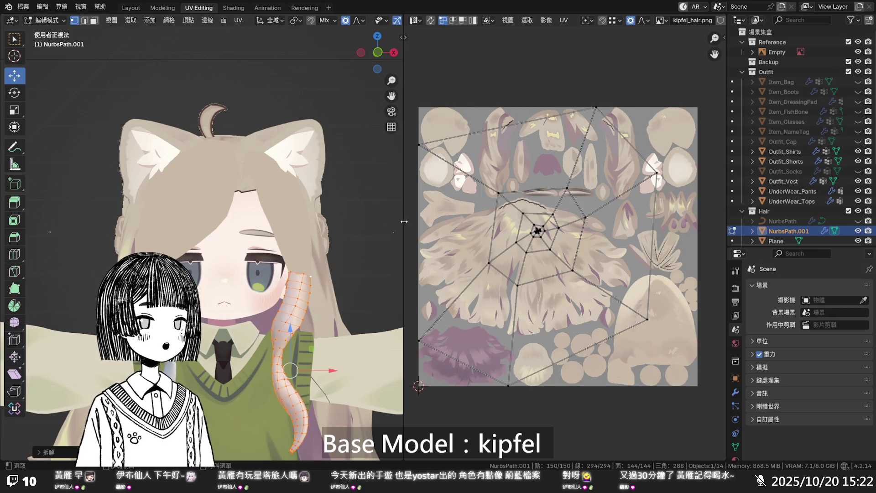
{"action": "left_click", "coordinate": [347, 258]}
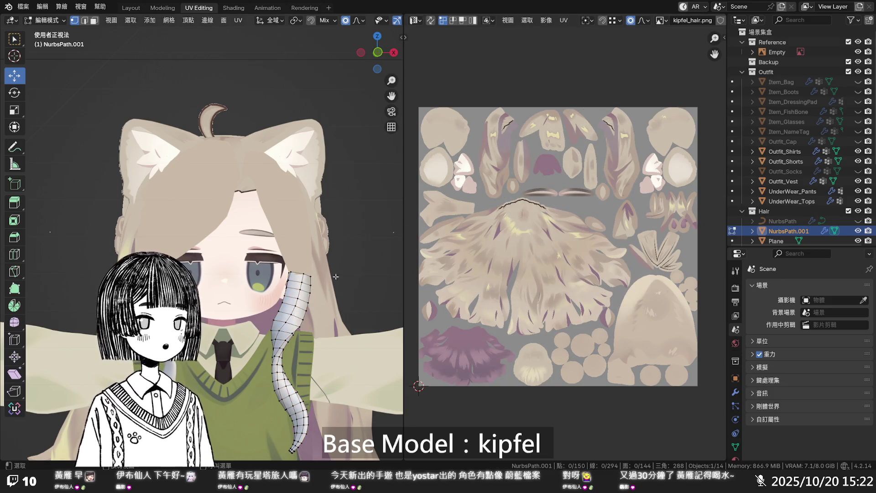
{"action": "left_click", "coordinate": [131, 8]}
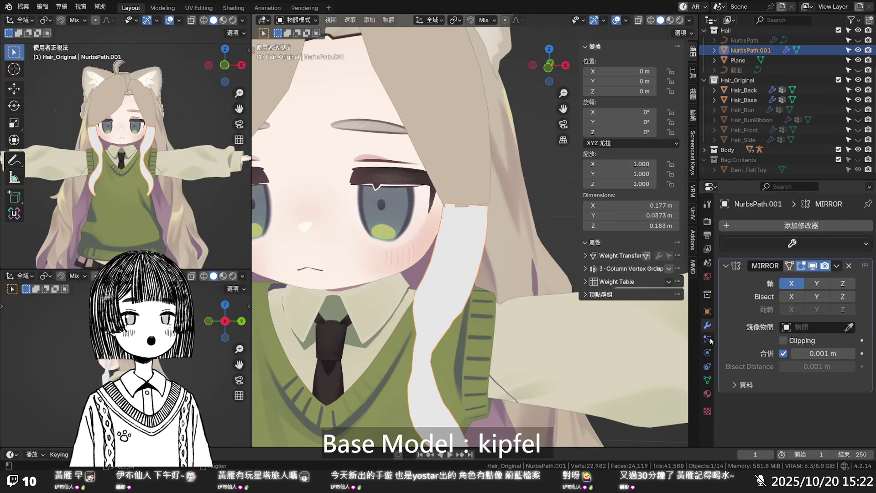
- Assign the existing Hair material to NurbsPath.001, then return to the UV Editing workspace
{"action": "left_click", "coordinate": [708, 380]}
{"action": "left_click", "coordinate": [708, 393]}
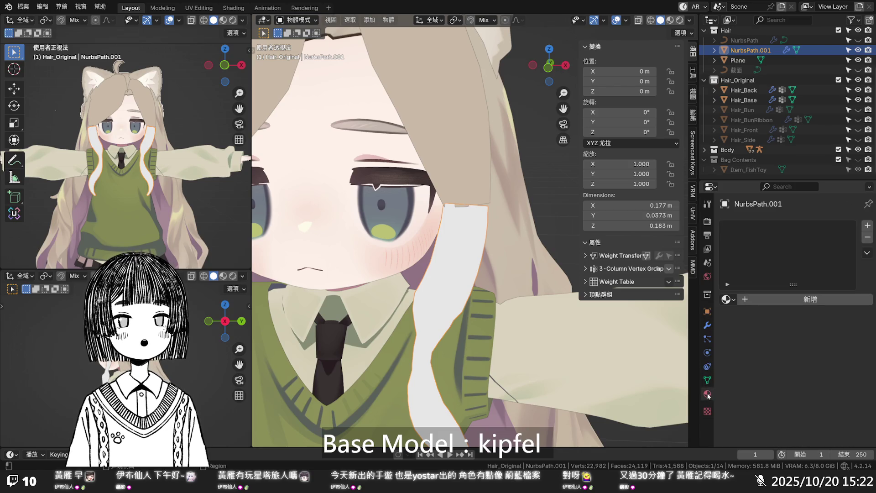
{"action": "left_click", "coordinate": [727, 300]}
{"action": "left_click", "coordinate": [695, 352]}
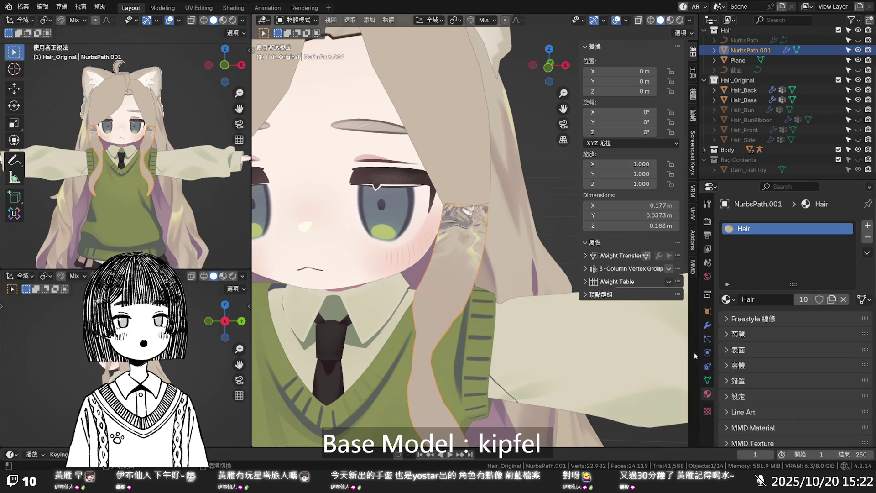
{"action": "left_click", "coordinate": [163, 8]}
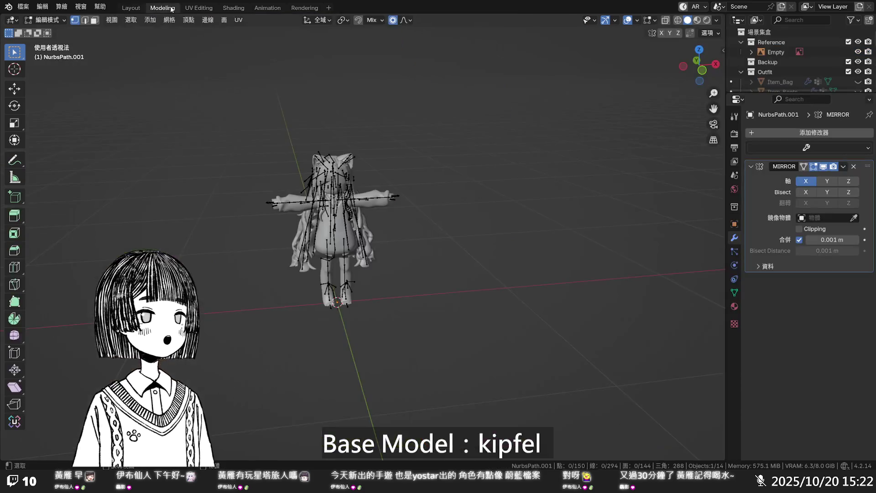
{"action": "left_click", "coordinate": [194, 8]}
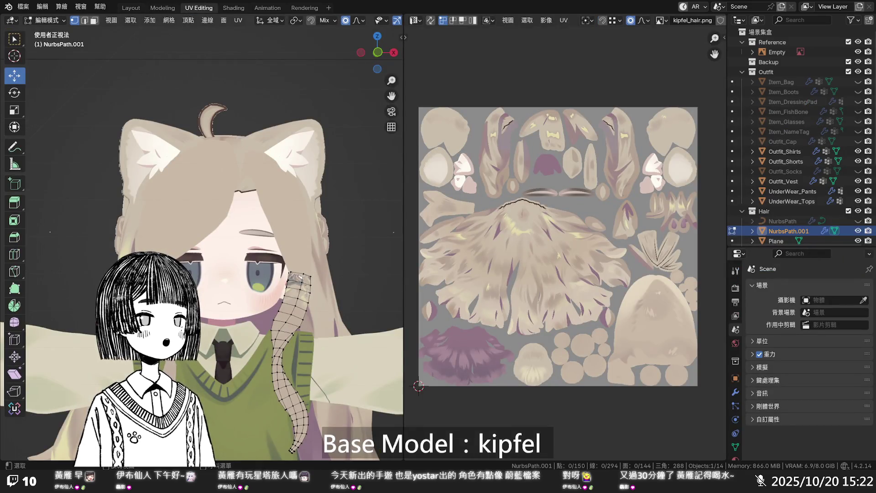
- Select all the hair strand's vertices and unwrap its UVs again
{"action": "key", "text": "a"}
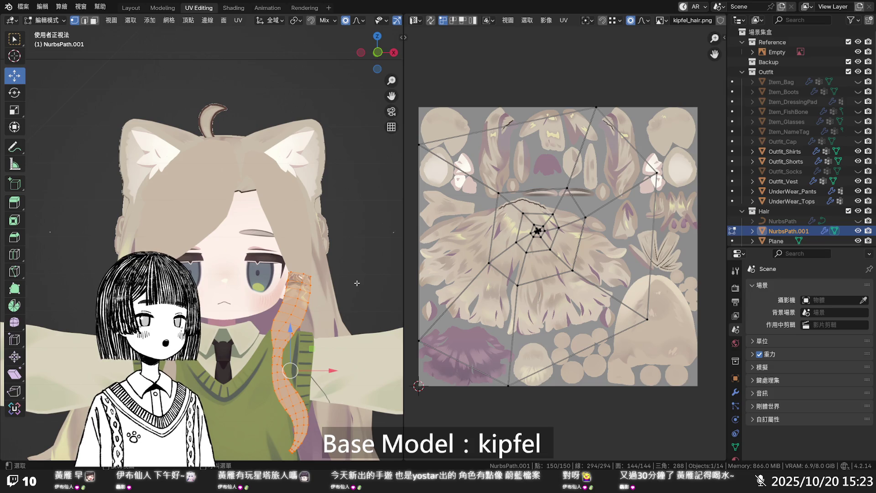
{"action": "key", "text": "u"}
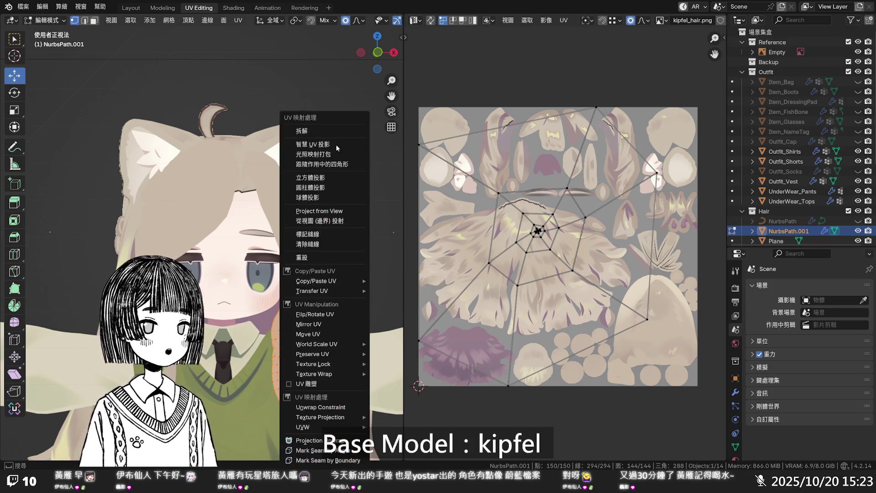
{"action": "left_click", "coordinate": [333, 132]}
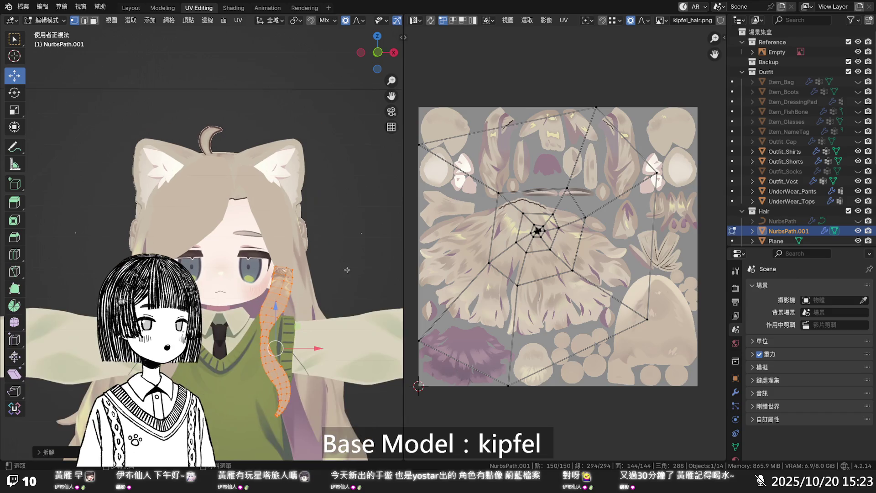
- Shrink the UV island and place it on a plain light patch of kipfel_hair.png, then return to Layout
{"action": "left_click", "coordinate": [530, 245]}
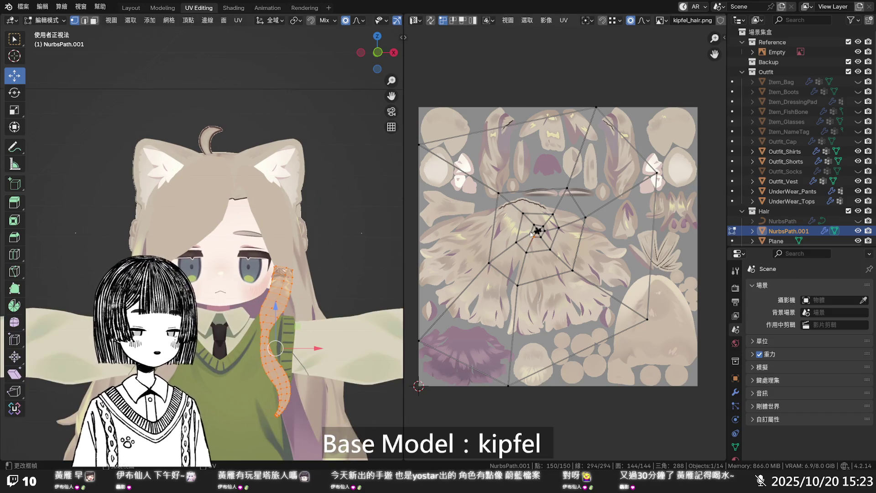
{"action": "key", "text": "ctrl+l"}
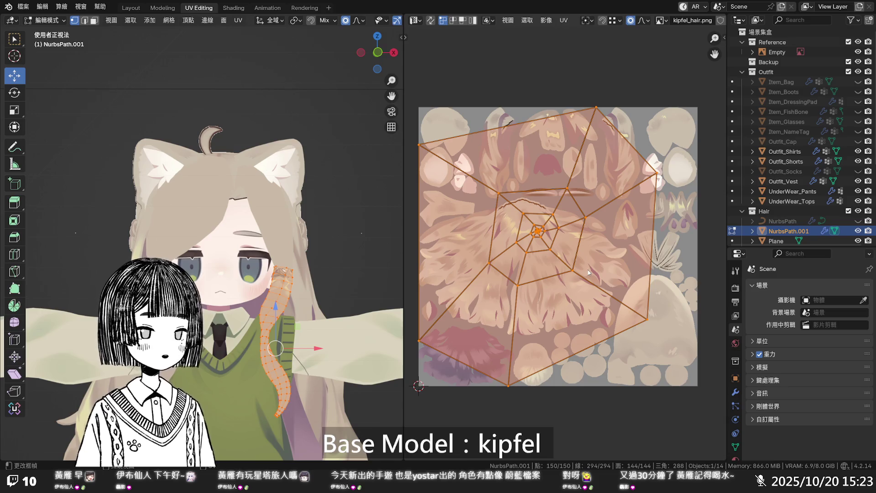
{"action": "key", "text": "s"}
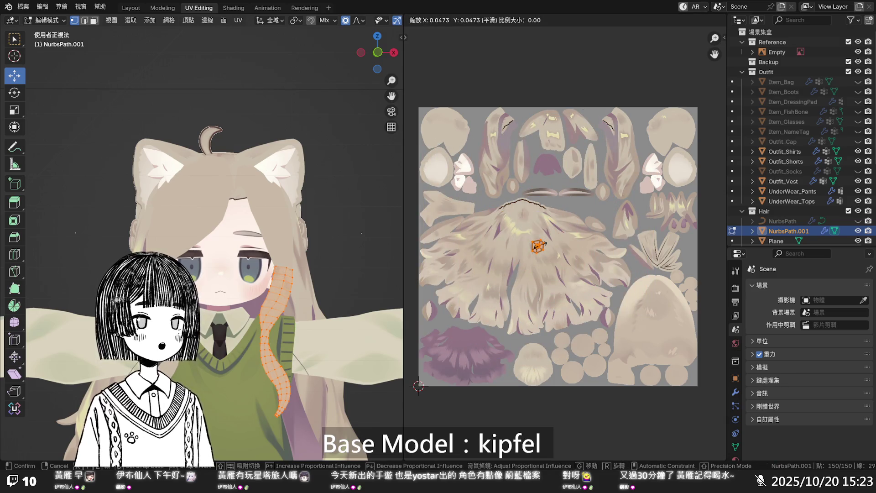
{"action": "left_click", "coordinate": [544, 244]}
{"action": "key", "text": "g"}
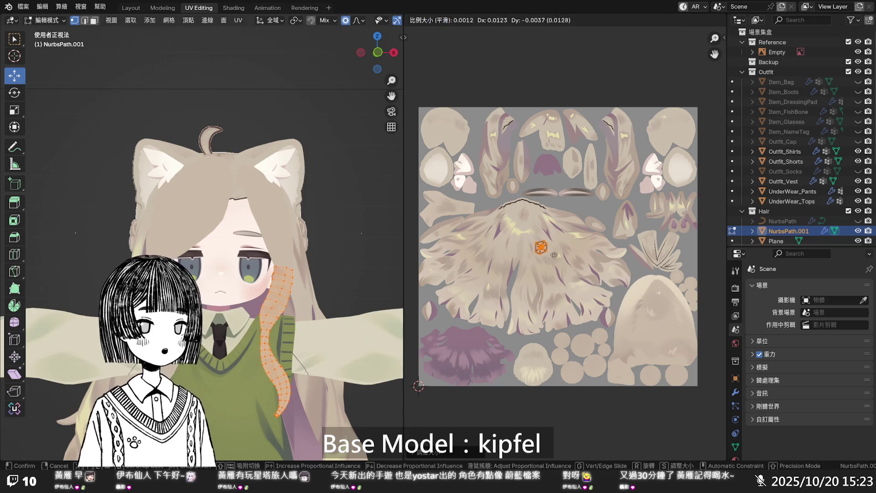
{"action": "left_click", "coordinate": [674, 338]}
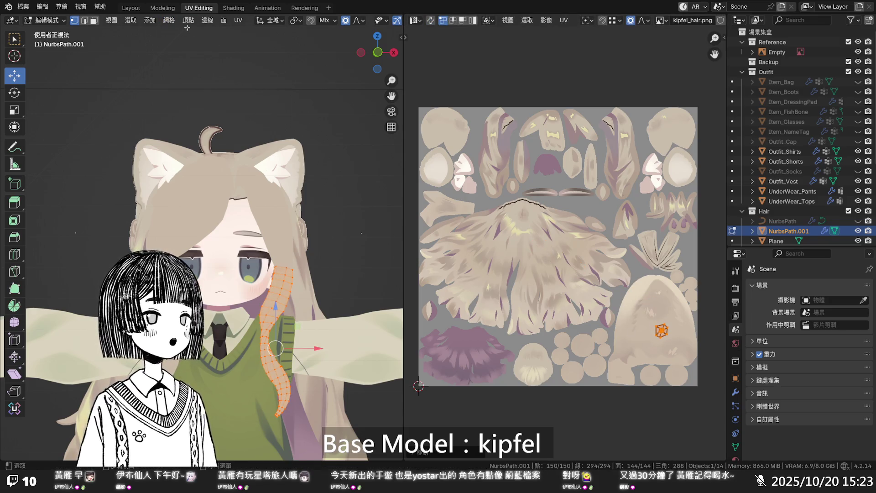
{"action": "left_click", "coordinate": [131, 8]}
{"action": "scroll", "coordinate": [419, 173], "scroll_direction": "down", "scroll_amount": 5}
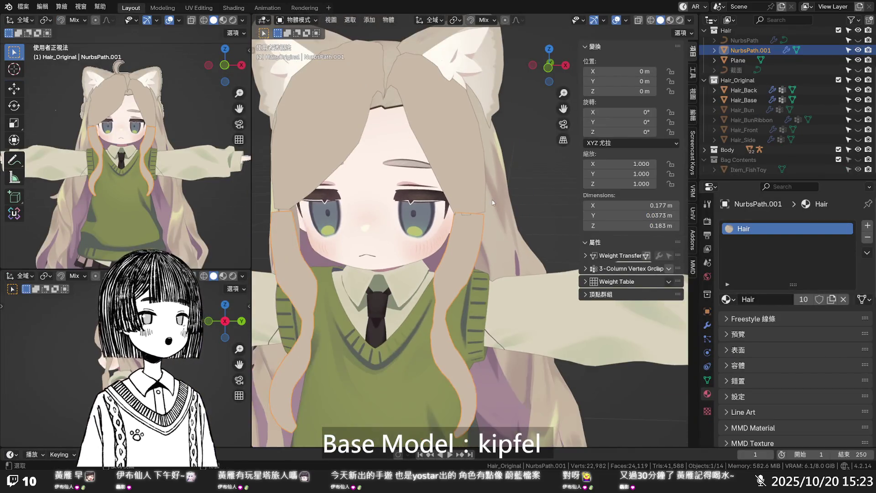
- Enter Edit Mode on the strip and select a vertex at its top edge
{"action": "middle_click_drag", "start_coordinate": [484, 160], "coordinate": [490, 158]}
{"action": "key", "text": "Tab"}
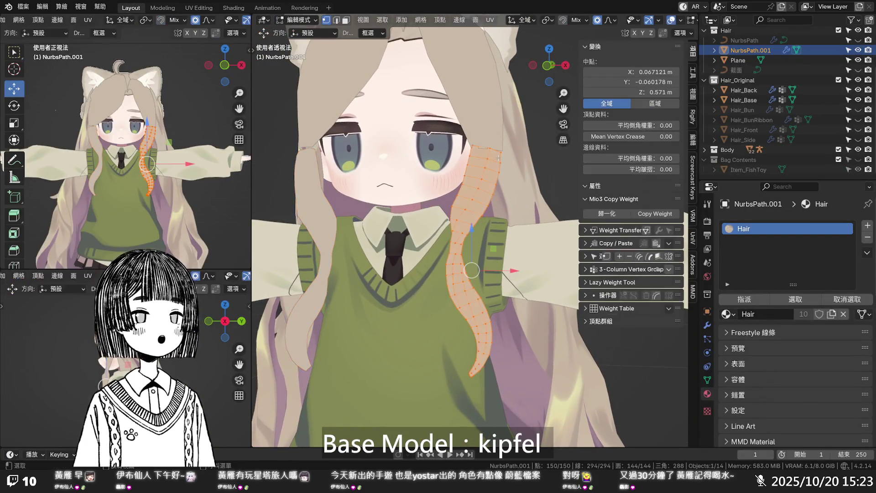
{"action": "scroll", "coordinate": [531, 163], "scroll_direction": "down", "scroll_amount": 6}
{"action": "scroll", "coordinate": [531, 162], "scroll_direction": "up", "scroll_amount": 4}
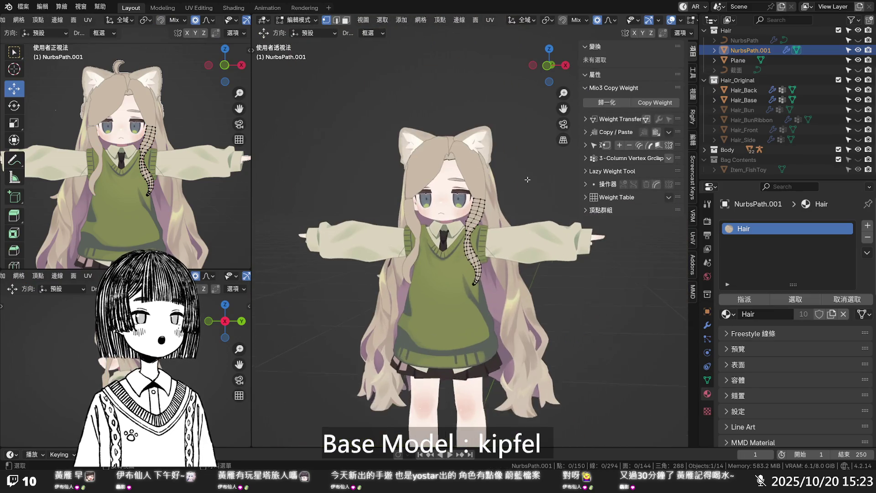
{"action": "middle_click_drag", "start_coordinate": [530, 213], "coordinate": [535, 202]}
{"action": "scroll", "coordinate": [528, 221], "scroll_direction": "up", "scroll_amount": 1}
{"action": "scroll", "coordinate": [529, 221], "scroll_direction": "up", "scroll_amount": 2}
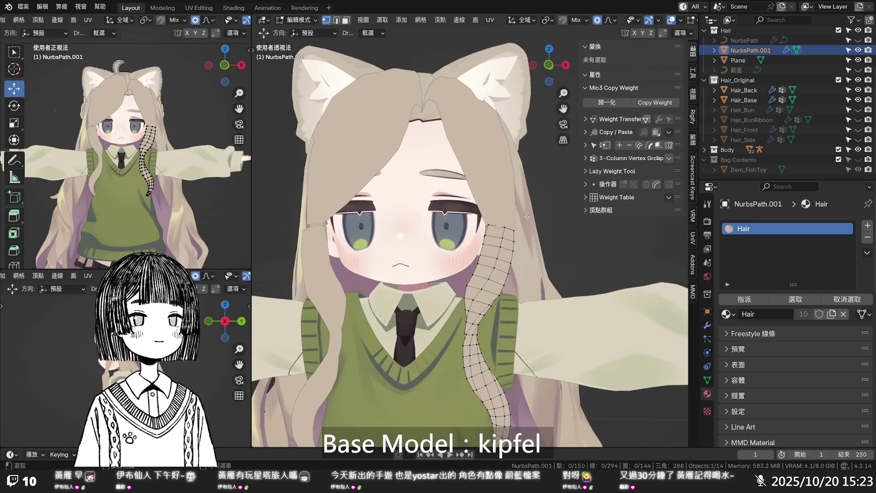
{"action": "scroll", "coordinate": [516, 222], "scroll_direction": "up", "scroll_amount": 4}
{"action": "left_click", "coordinate": [520, 237]}
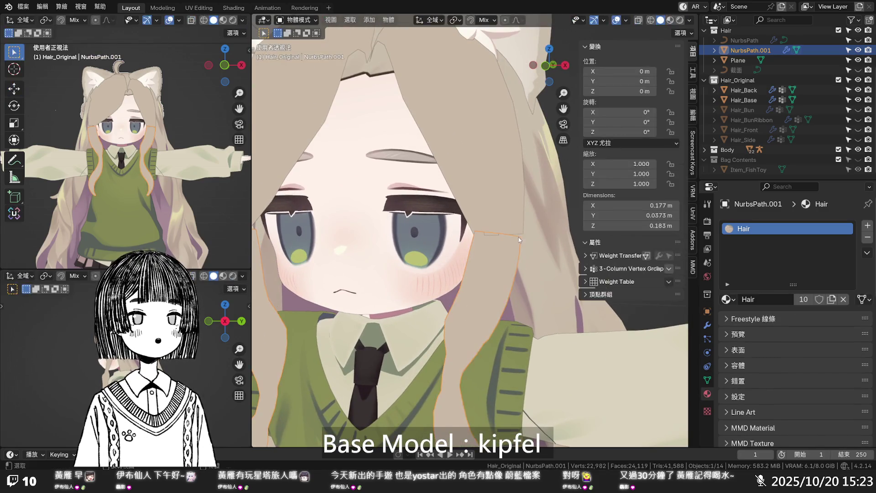
{"action": "scroll", "coordinate": [522, 237], "scroll_direction": "up", "scroll_amount": 1}
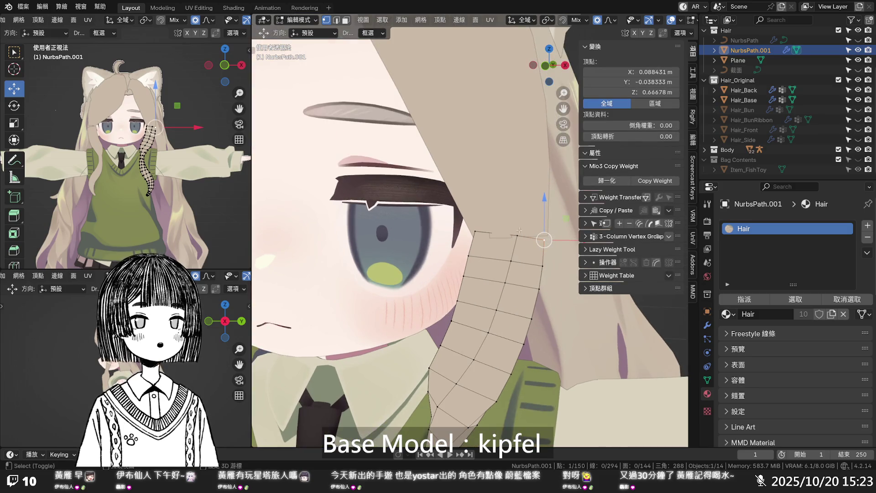
{"action": "middle_click_drag", "start_coordinate": [522, 237], "coordinate": [488, 230], "text": "shift"}
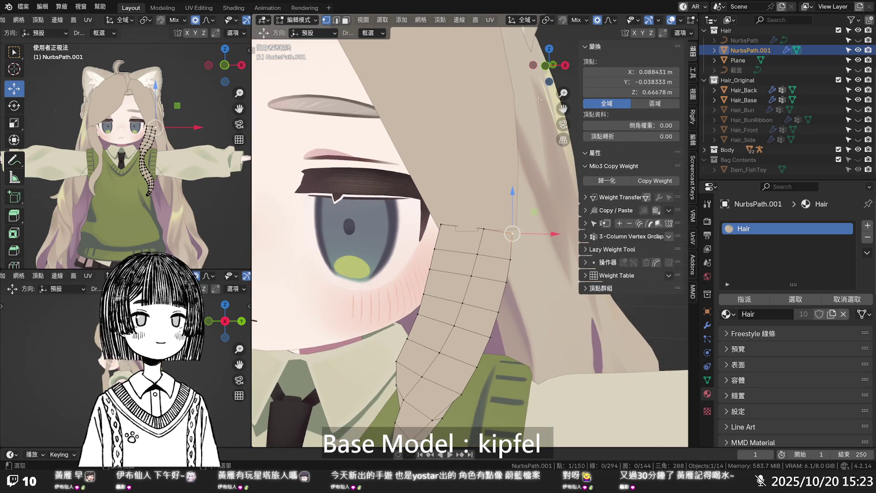
- Reposition the selected top vertex toward the cheek, undoing the first attempt
{"action": "key", "text": "g"}
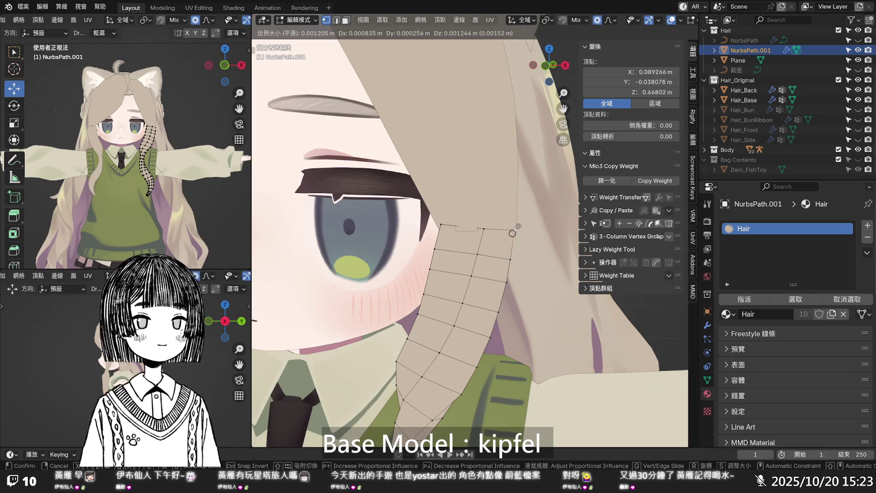
{"action": "left_click", "coordinate": [515, 229]}
{"action": "key", "text": "ctrl+z"}
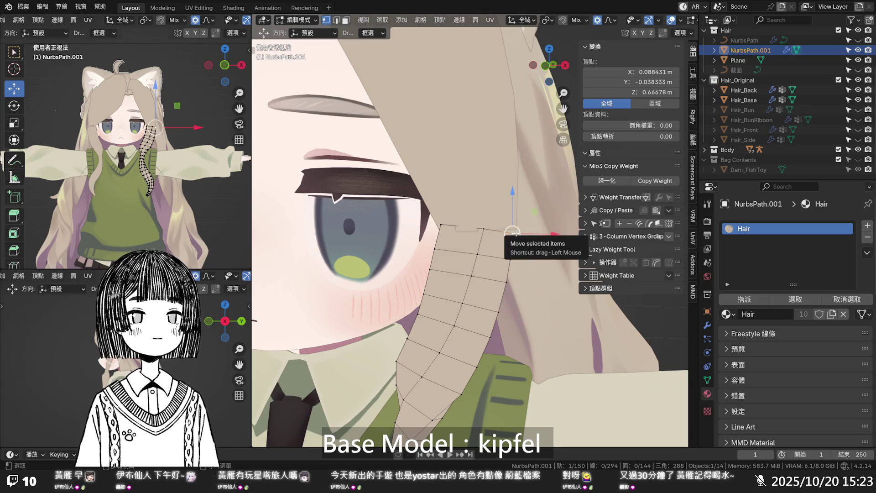
{"action": "left_click_drag", "start_coordinate": [513, 233], "coordinate": [524, 230]}
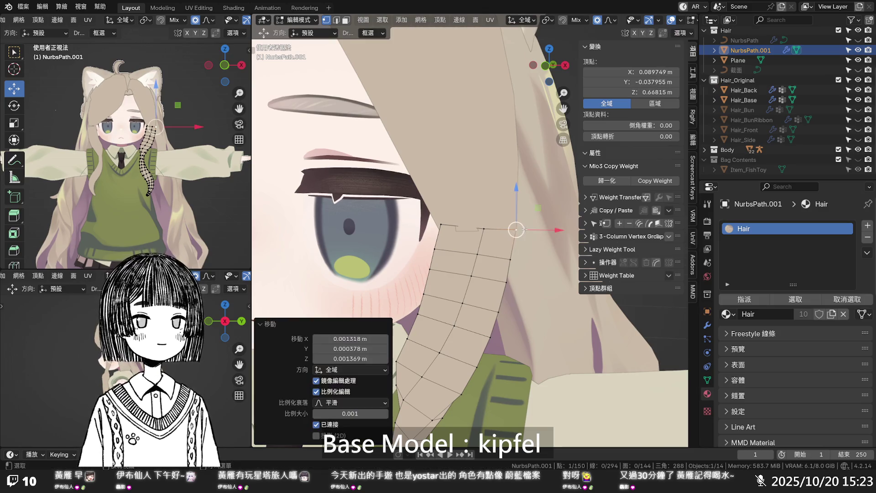
{"action": "key", "text": "g"}
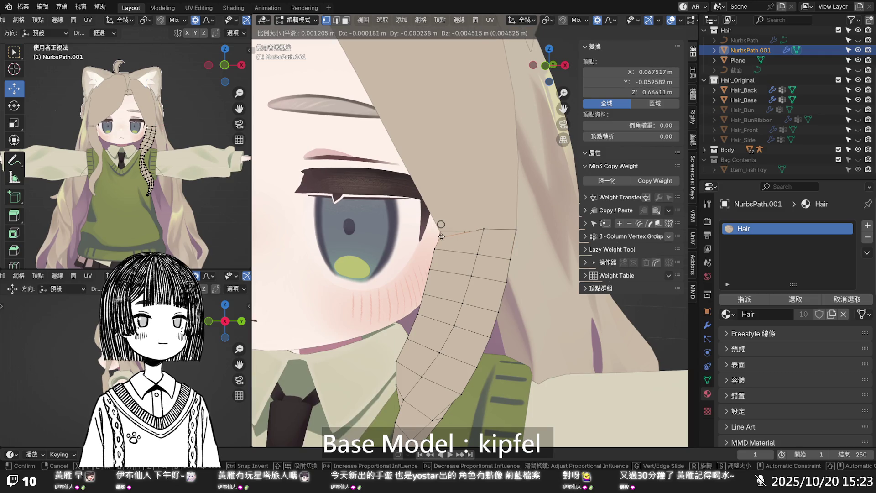
{"action": "left_click", "coordinate": [441, 230]}
{"action": "mouse_move", "coordinate": [441, 231]}
{"action": "middle_mouse_down"}
{"action": "mouse_move", "coordinate": [534, 234]}
{"action": "mouse_move", "coordinate": [498, 233]}
{"action": "middle_mouse_up"}
{"action": "key", "text": "g"}
{"action": "left_click", "coordinate": [538, 227]}
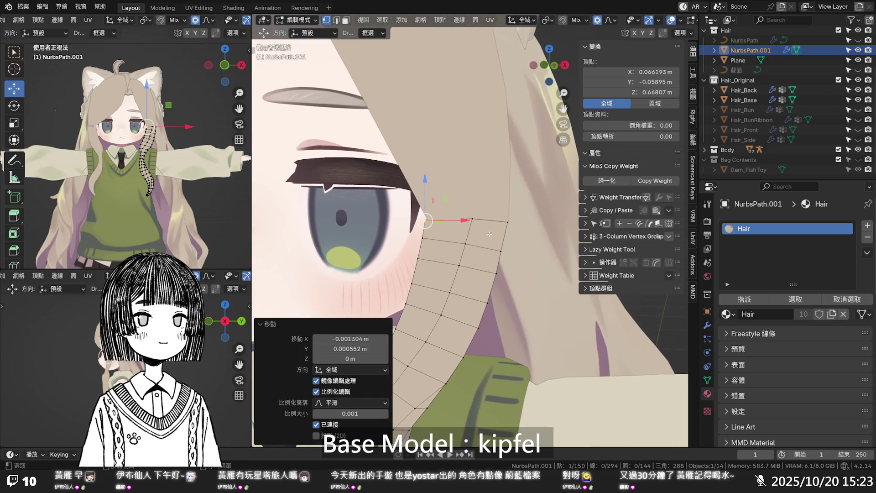
- Turn on snapping with vertices as the snap target
{"action": "left_click", "coordinate": [562, 21]}
{"action": "left_click", "coordinate": [587, 20]}
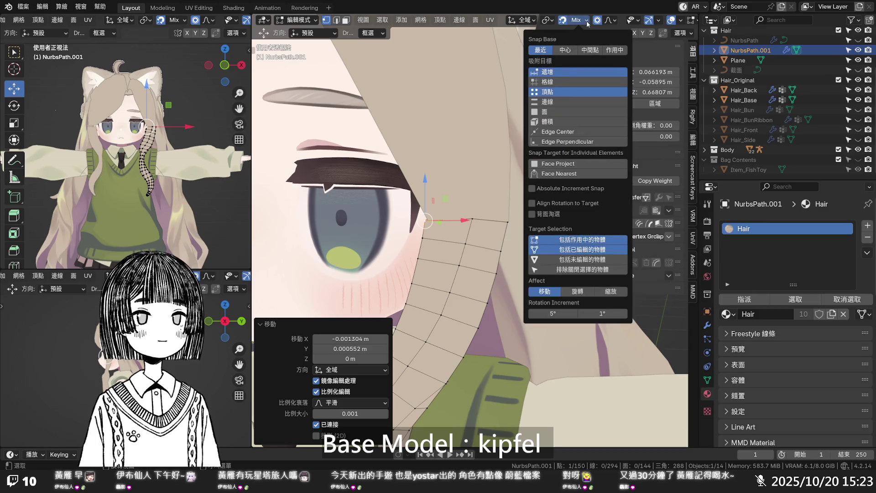
{"action": "left_click", "coordinate": [560, 72]}
{"action": "left_click", "coordinate": [559, 92]}
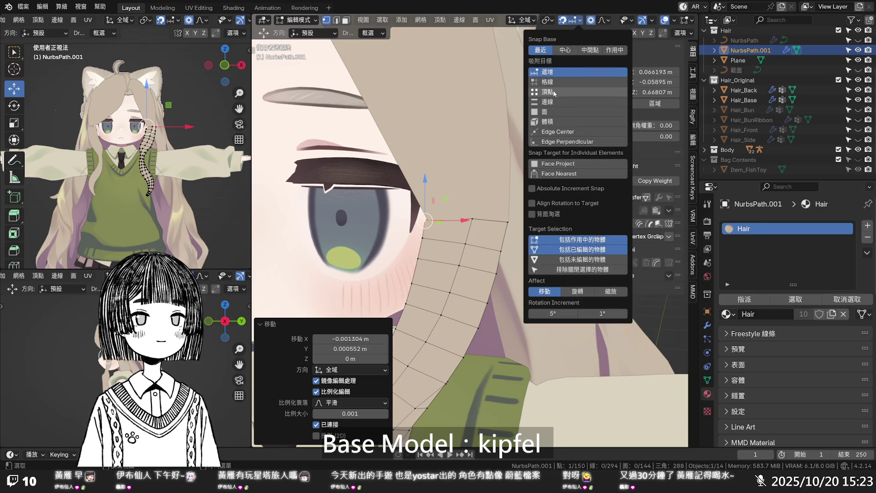
- Snap the top edge's right-end vertex into place, undoing a bad move
{"action": "left_click", "coordinate": [508, 222]}
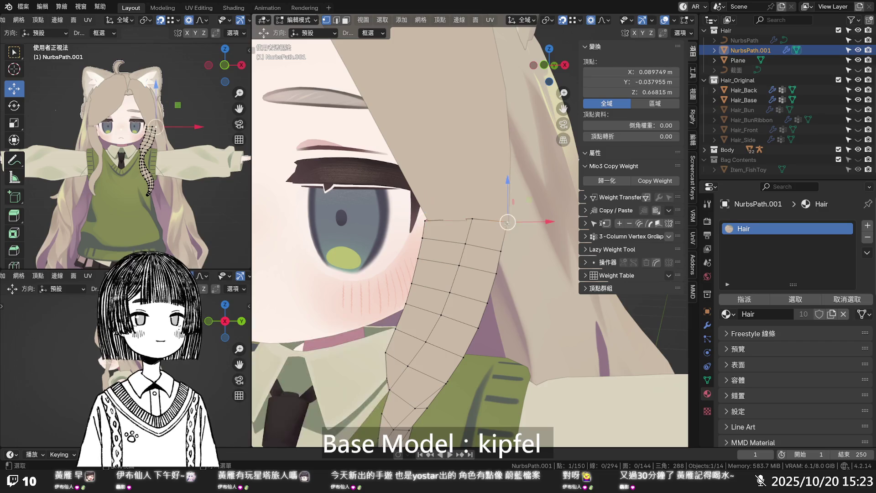
{"action": "key", "text": "g"}
{"action": "left_click", "coordinate": [507, 222]}
{"action": "middle_click_drag", "start_coordinate": [508, 221], "coordinate": [397, 226]}
{"action": "key", "text": "g"}
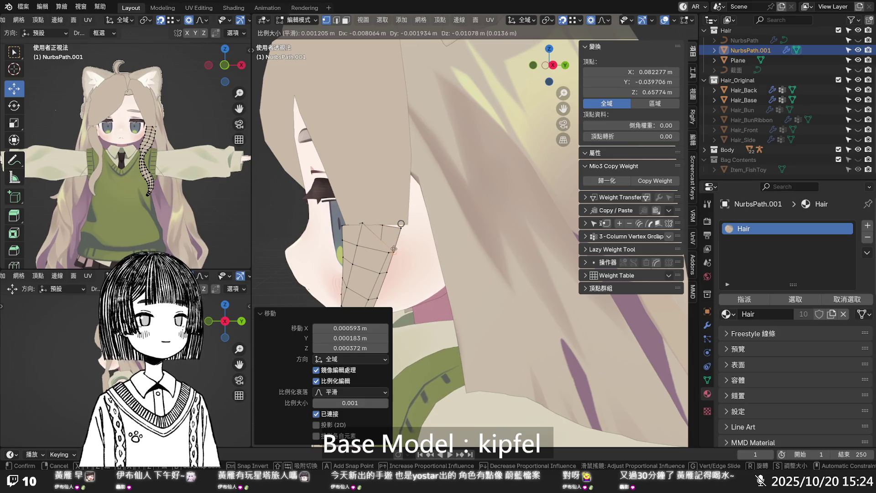
{"action": "left_click", "coordinate": [402, 225]}
{"action": "key", "text": "ctrl+z"}
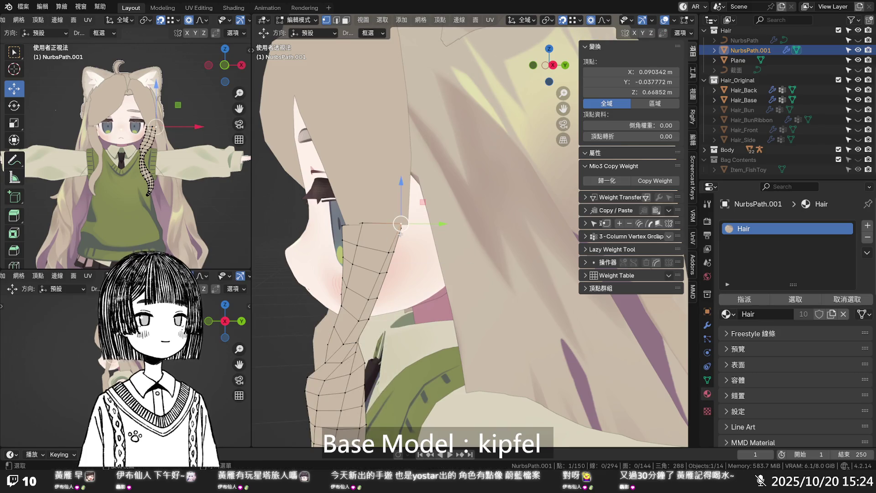
{"action": "mouse_move", "coordinate": [398, 232]}
{"action": "middle_mouse_down"}
{"action": "mouse_move", "coordinate": [365, 226]}
{"action": "mouse_move", "coordinate": [420, 247]}
{"action": "mouse_move", "coordinate": [462, 228]}
{"action": "middle_mouse_up"}
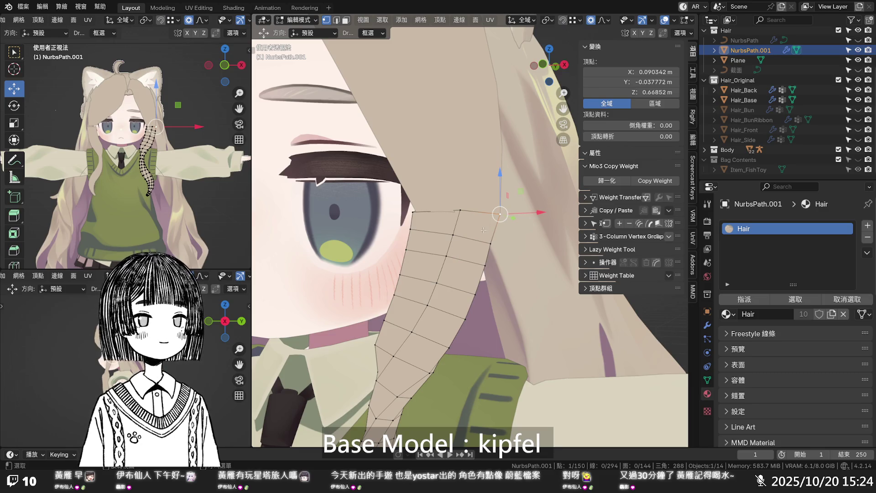
{"action": "left_click_drag", "start_coordinate": [523, 218], "coordinate": [523, 216]}
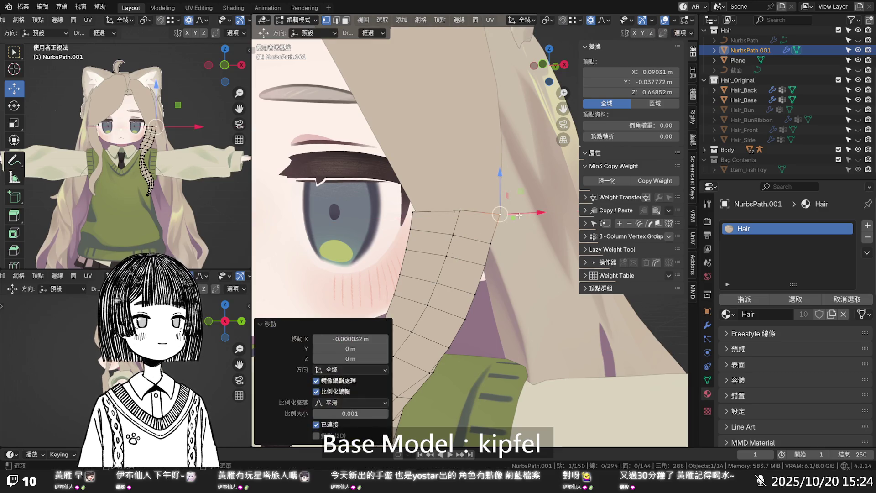
- Move the next top-edge vertex and slide the left corner along X, then deselect all
{"action": "left_click", "coordinate": [459, 210]}
{"action": "key", "text": "g"}
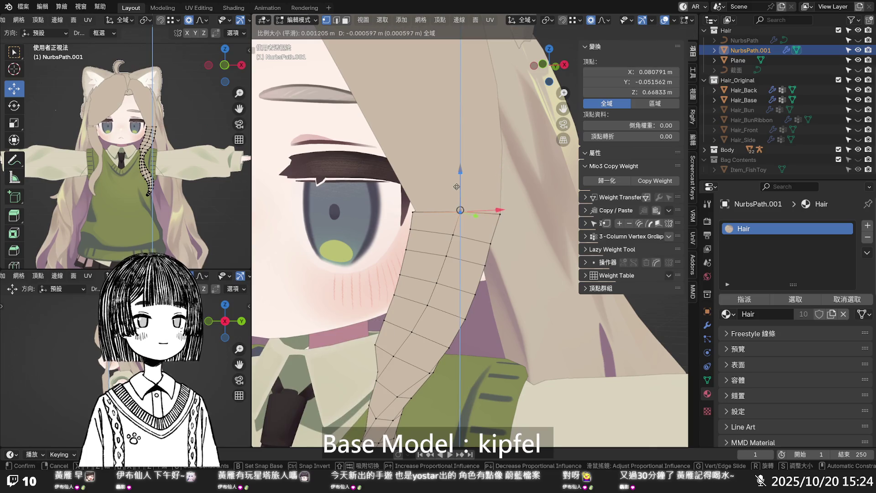
{"action": "left_click", "coordinate": [457, 188]}
{"action": "left_click", "coordinate": [412, 212]}
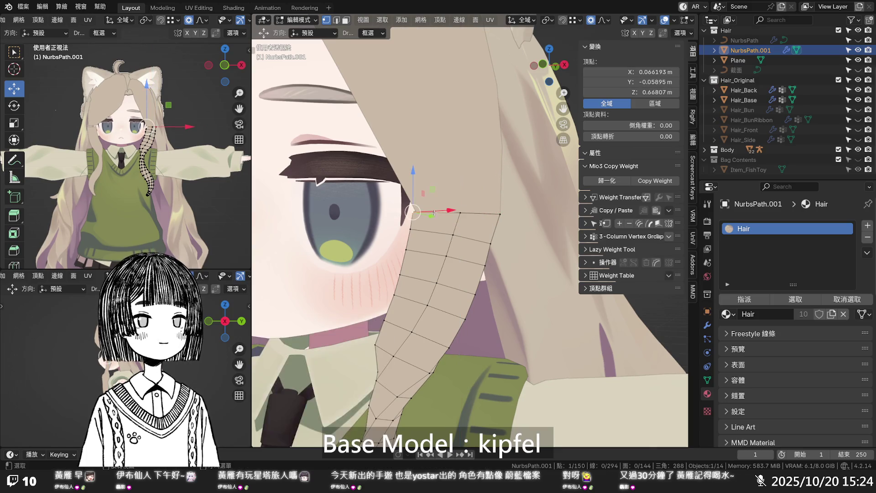
{"action": "key", "text": "g"}
{"action": "key", "text": "x"}
{"action": "left_click", "coordinate": [437, 212]}
{"action": "left_click", "coordinate": [473, 275]}
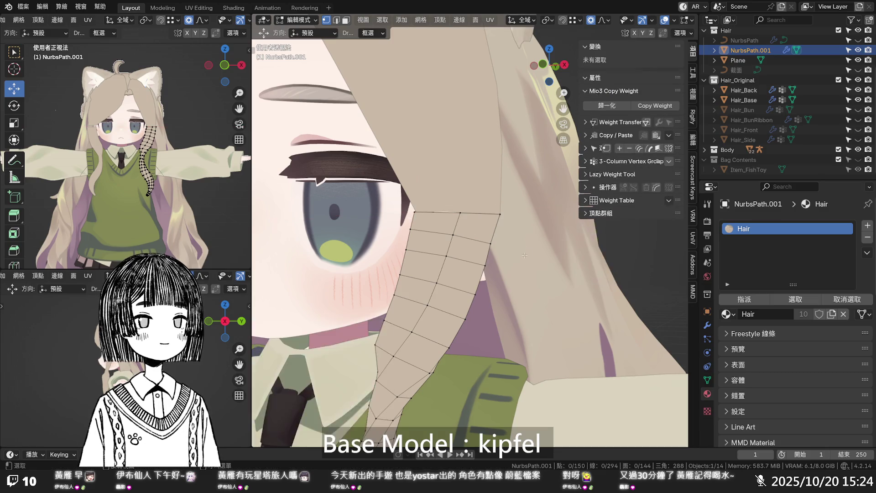
{"action": "scroll", "coordinate": [472, 275], "scroll_direction": "down", "scroll_amount": 5}
{"action": "middle_click_drag", "start_coordinate": [472, 275], "coordinate": [499, 278]}
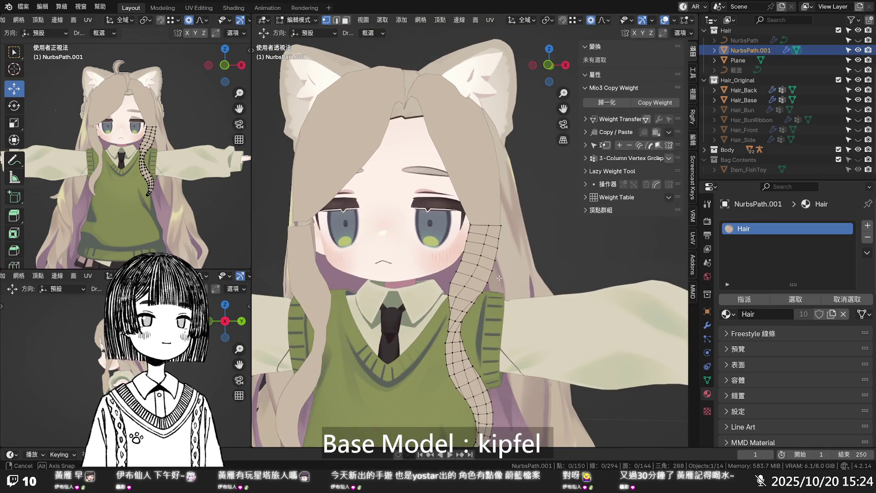
- Select a strip vertex beside the neck and switch to front orthographic view
{"action": "scroll", "coordinate": [497, 280], "scroll_direction": "up", "scroll_amount": 6}
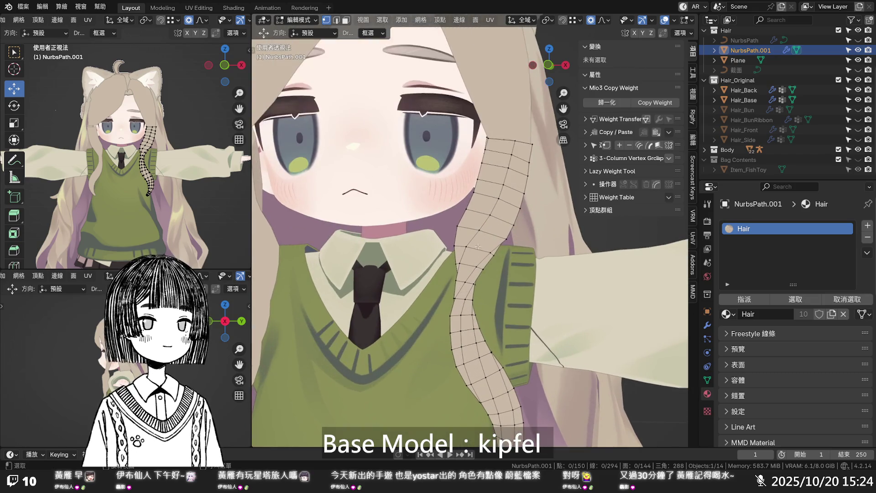
{"action": "mouse_move", "coordinate": [457, 281]}
{"action": "middle_mouse_down"}
{"action": "mouse_move", "coordinate": [470, 316]}
{"action": "mouse_move", "coordinate": [490, 303]}
{"action": "mouse_move", "coordinate": [527, 311]}
{"action": "mouse_move", "coordinate": [384, 308]}
{"action": "mouse_move", "coordinate": [428, 311]}
{"action": "middle_mouse_up"}
{"action": "left_click", "coordinate": [490, 303]}
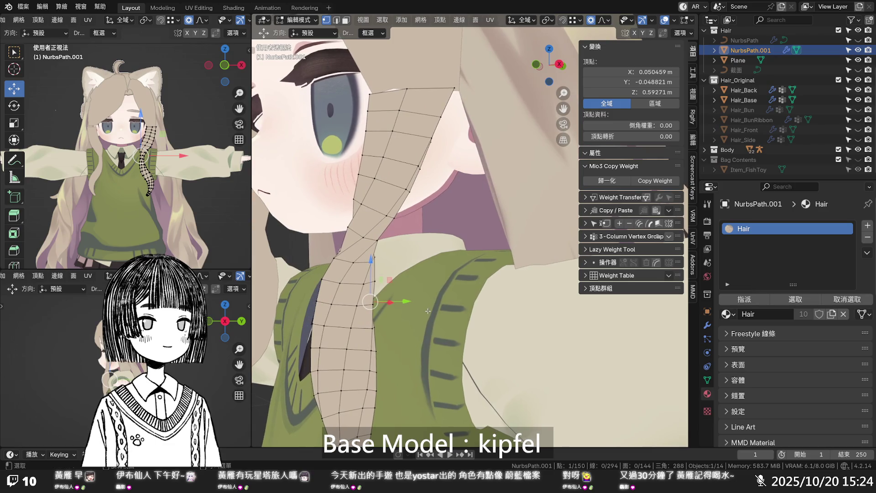
{"action": "mouse_move", "coordinate": [392, 259]}
{"action": "middle_mouse_down"}
{"action": "mouse_move", "coordinate": [406, 277]}
{"action": "mouse_move", "coordinate": [432, 219]}
{"action": "mouse_move", "coordinate": [401, 263]}
{"action": "middle_mouse_up"}
{"action": "key", "text": "KP_1"}
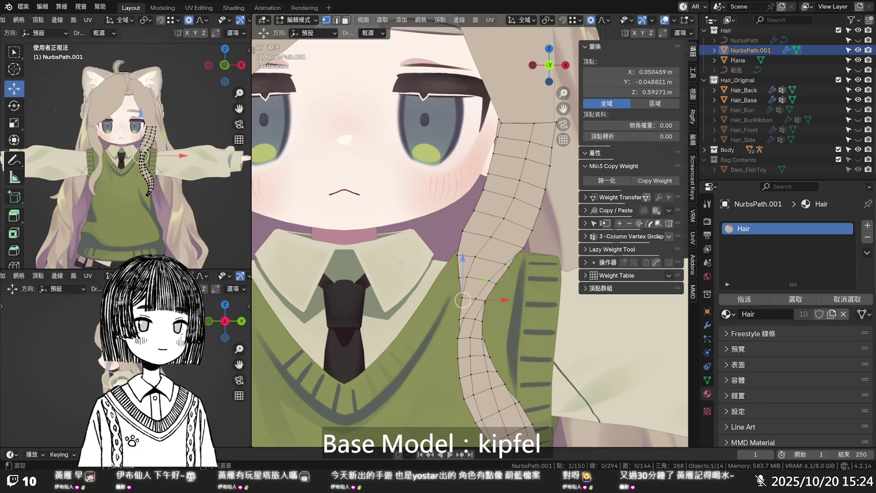
- Slide two strip vertices near the collar sideways along X
{"action": "left_click", "coordinate": [468, 275]}
{"action": "key", "text": "g"}
{"action": "key", "text": "x"}
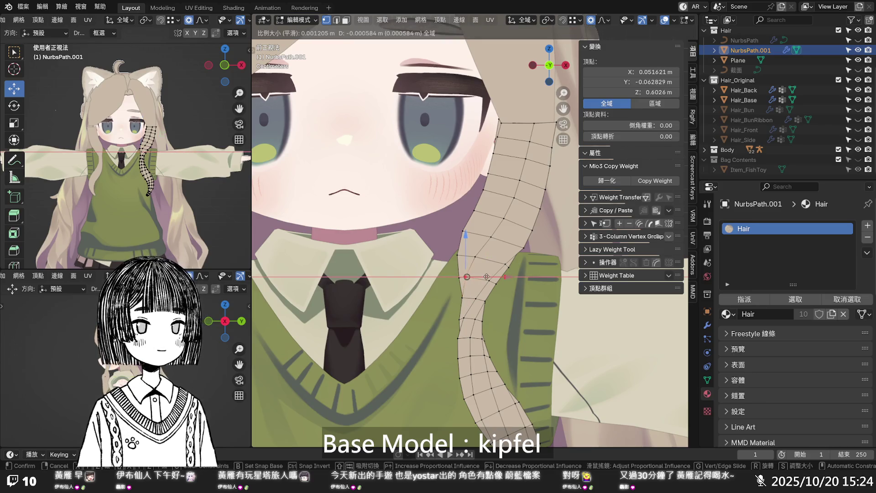
{"action": "left_click", "coordinate": [490, 277]}
{"action": "left_click", "coordinate": [490, 280]}
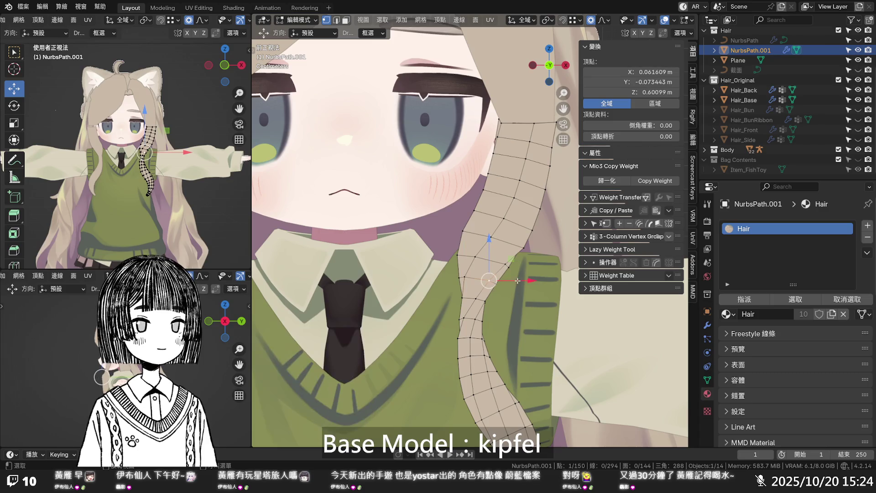
{"action": "left_click", "coordinate": [521, 247]}
{"action": "key", "text": "g"}
{"action": "key", "text": "x"}
{"action": "left_click", "coordinate": [535, 249]}
- Slide three higher strip vertices along X so the strip follows the chin
{"action": "left_click", "coordinate": [523, 230]}
{"action": "key", "text": "g"}
{"action": "key", "text": "x"}
{"action": "left_click", "coordinate": [539, 229]}
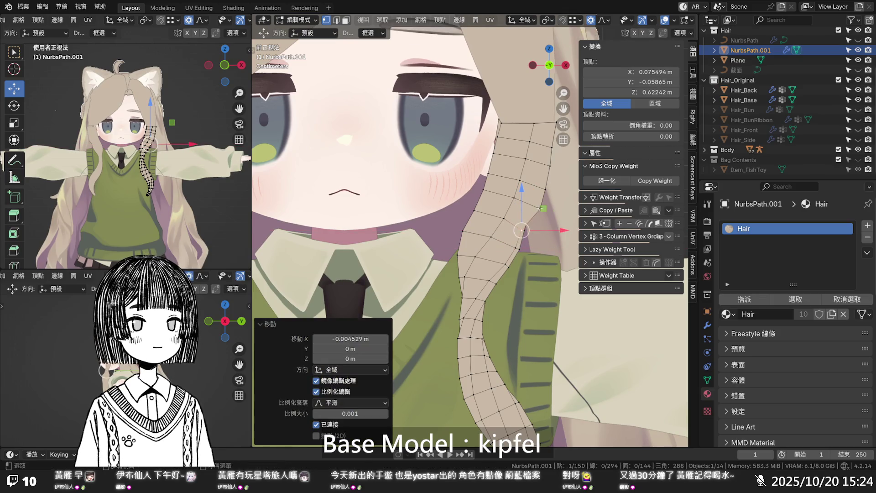
{"action": "left_click", "coordinate": [542, 208]}
{"action": "key", "text": "g"}
{"action": "key", "text": "x"}
{"action": "left_click", "coordinate": [549, 187]}
{"action": "left_click", "coordinate": [546, 189]}
{"action": "key", "text": "g"}
{"action": "key", "text": "x"}
{"action": "left_click", "coordinate": [551, 180]}
- Shift two more strip vertices along X, returning to front view for the second
{"action": "mouse_move", "coordinate": [552, 181]}
{"action": "middle_mouse_down"}
{"action": "mouse_move", "coordinate": [434, 189]}
{"action": "mouse_move", "coordinate": [498, 190]}
{"action": "middle_mouse_up"}
{"action": "left_click", "coordinate": [404, 173]}
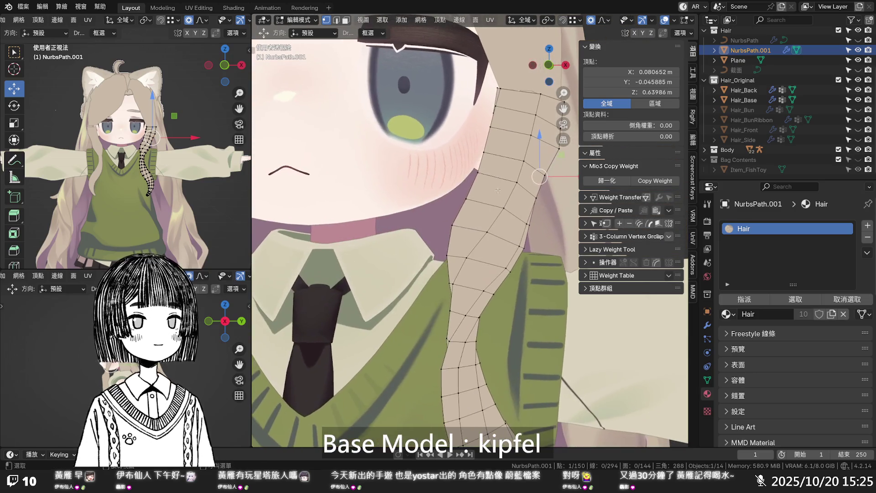
{"action": "key", "text": "g"}
{"action": "key", "text": "x"}
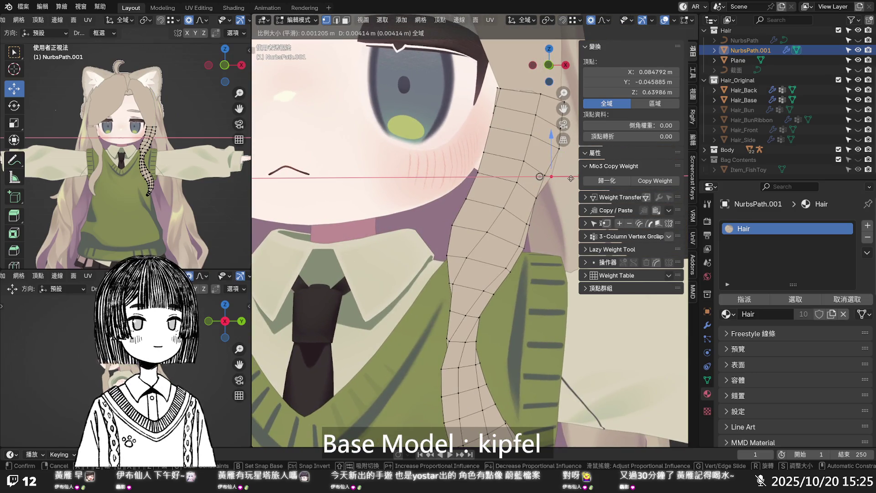
{"action": "left_click", "coordinate": [569, 179]}
{"action": "middle_click_drag", "start_coordinate": [568, 178], "coordinate": [502, 206]}
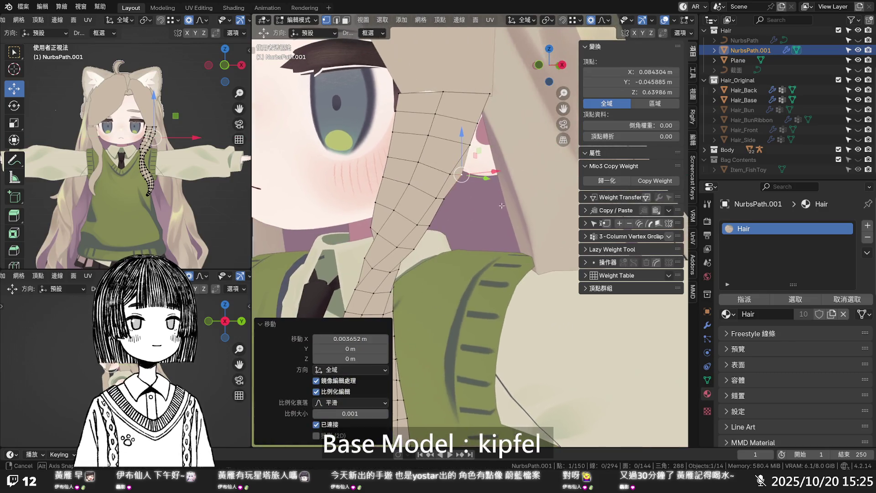
{"action": "left_click", "coordinate": [448, 200]}
{"action": "key", "text": "KP_1"}
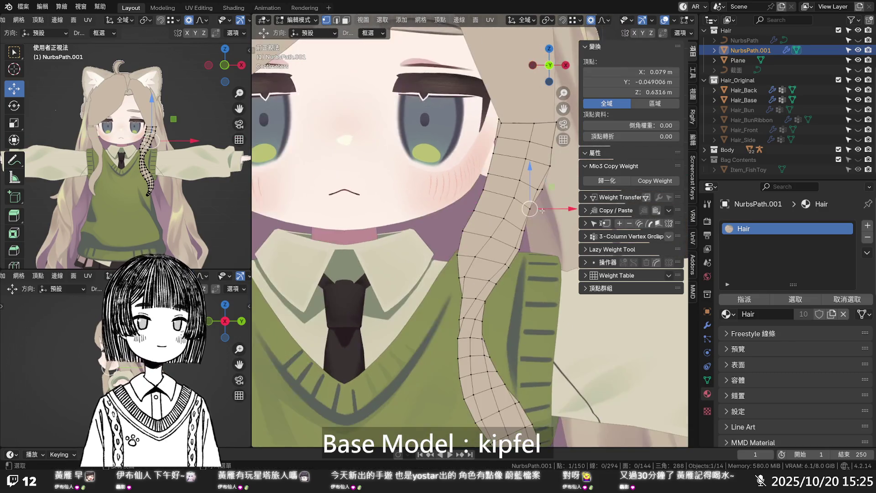
{"action": "key", "text": "g"}
{"action": "key", "text": "x"}
{"action": "left_click", "coordinate": [559, 212]}
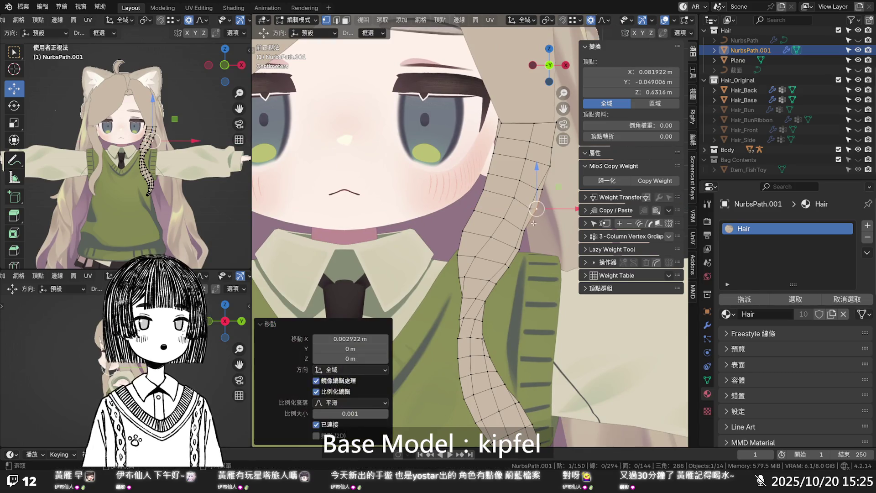
- Slide one more strip vertex along X, select the next, and check the curve
{"action": "left_click", "coordinate": [526, 232]}
{"action": "key", "text": "g"}
{"action": "key", "text": "x"}
{"action": "left_click", "coordinate": [529, 244]}
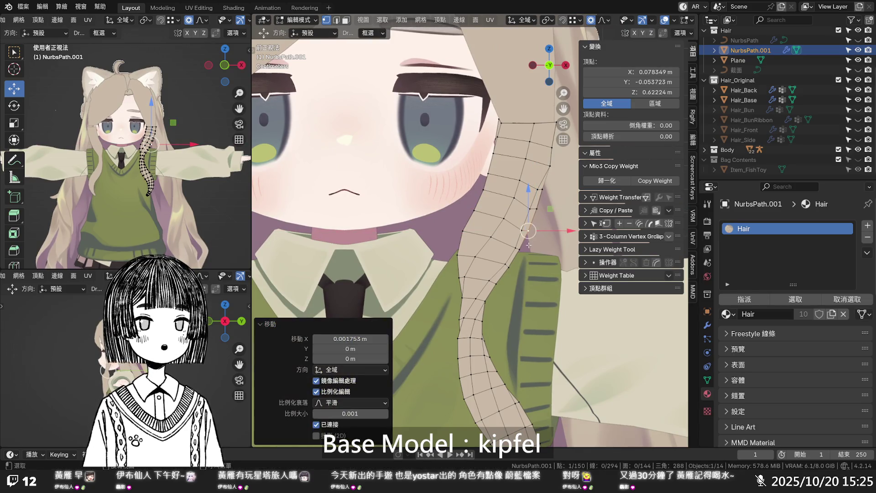
{"action": "left_click", "coordinate": [521, 250]}
{"action": "mouse_move", "coordinate": [539, 256]}
{"action": "middle_mouse_down"}
{"action": "mouse_move", "coordinate": [469, 225]}
{"action": "mouse_move", "coordinate": [489, 250]}
{"action": "middle_mouse_up"}
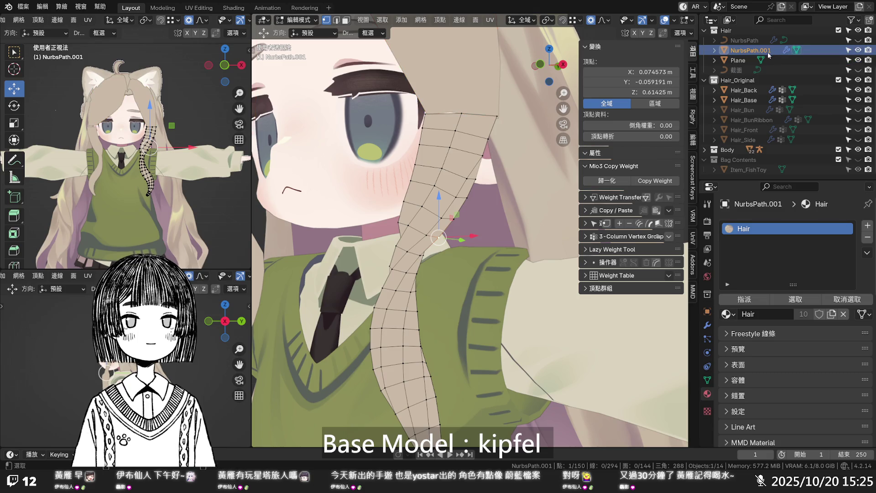
- Duplicate the hair strip into the Body collection as NurbsPath.002
{"action": "key", "text": "ctrl+c"}
{"action": "left_click", "coordinate": [743, 151]}
{"action": "key", "text": "ctrl+v"}
{"action": "left_click", "coordinate": [705, 150]}
{"action": "scroll", "coordinate": [717, 91], "scroll_direction": "down", "scroll_amount": 2}
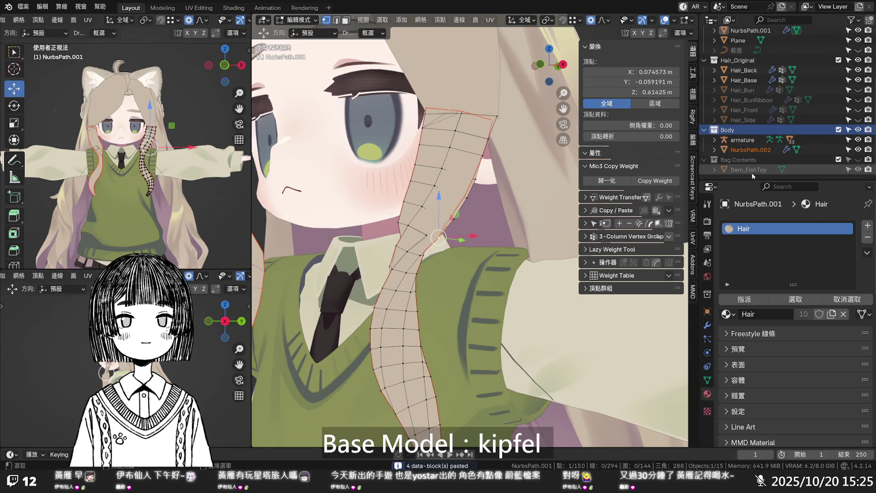
- Move NurbsPath.002 into the backup collection, hide it, and select NurbsPath.001
{"action": "mouse_move", "coordinate": [755, 154]}
{"action": "left_mouse_down"}
{"action": "mouse_move", "coordinate": [761, 46]}
{"action": "mouse_move", "coordinate": [749, 64]}
{"action": "left_mouse_up"}
{"action": "left_click", "coordinate": [857, 72]}
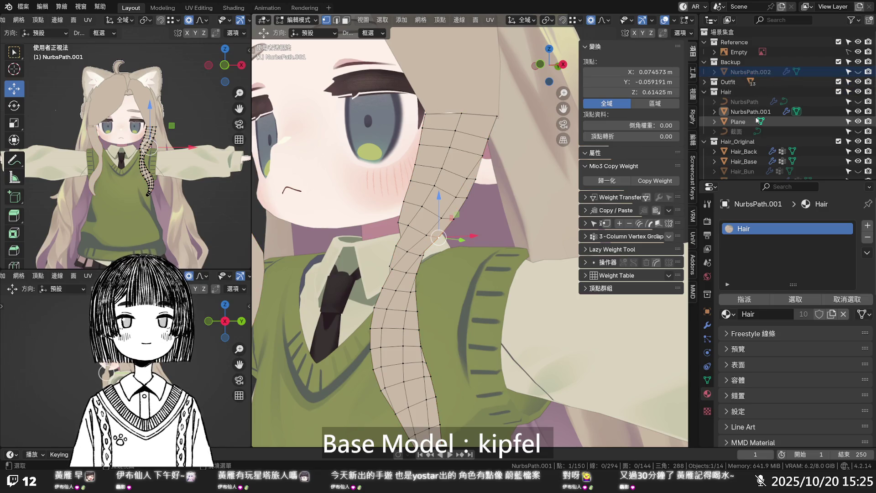
{"action": "left_click", "coordinate": [752, 112]}
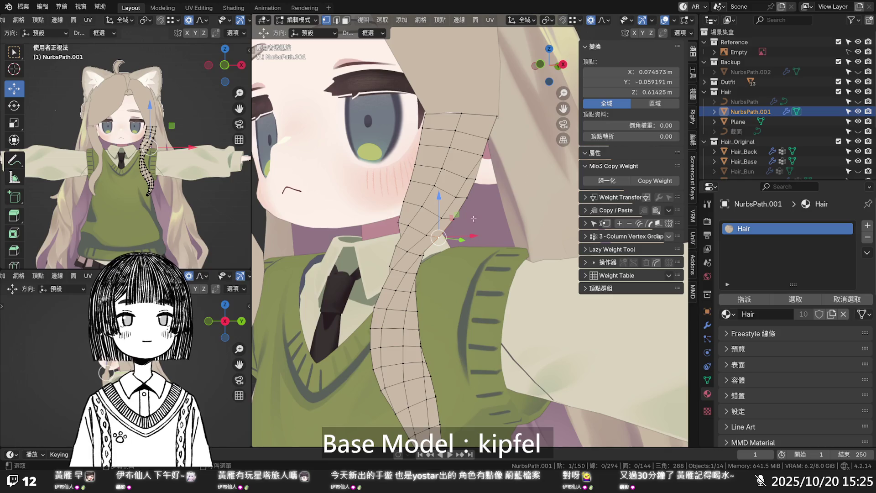
- In front view, push a vertex on the strand's upper outer edge slightly outward along X
{"action": "key", "text": "KP_1"}
{"action": "scroll", "coordinate": [490, 226], "scroll_direction": "down", "scroll_amount": 2}
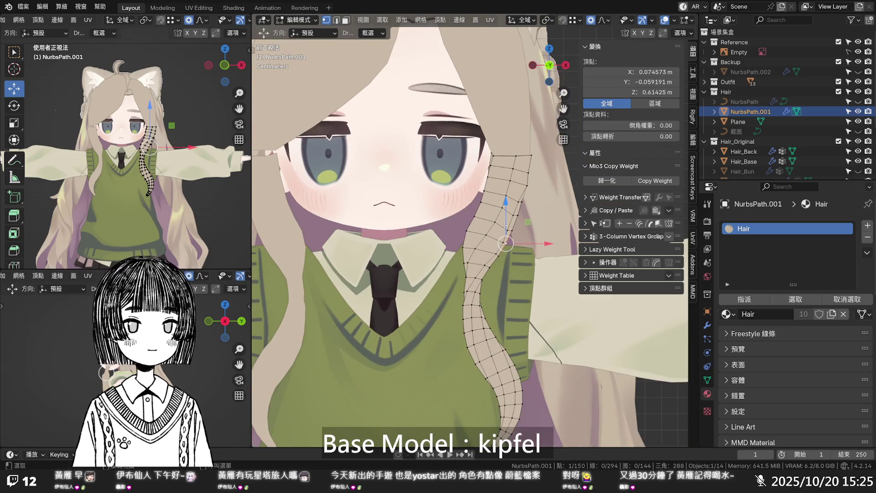
{"action": "scroll", "coordinate": [517, 208], "scroll_direction": "up", "scroll_amount": 1}
{"action": "left_click", "coordinate": [542, 177]}
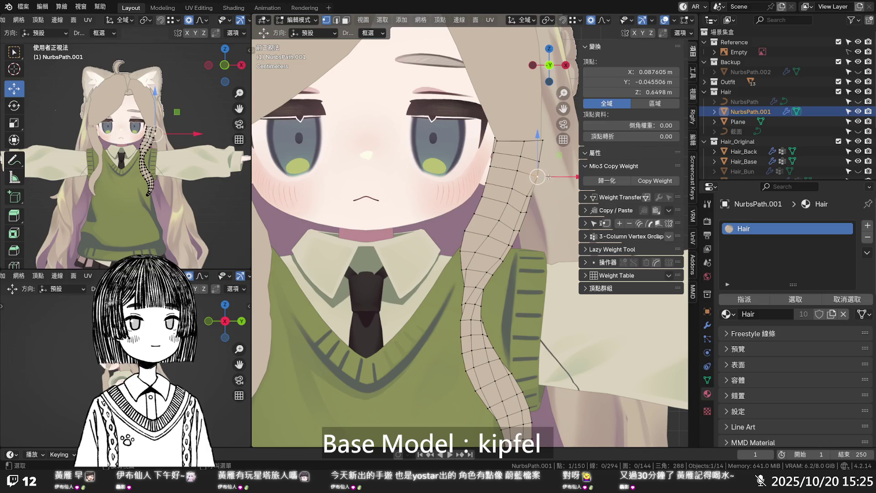
{"action": "key", "text": "g"}
{"action": "key", "text": "x"}
{"action": "left_click", "coordinate": [548, 174]}
- Orbit around the face and strand to inspect the shape, then return to front view
{"action": "middle_click_drag", "start_coordinate": [548, 174], "coordinate": [448, 168]}
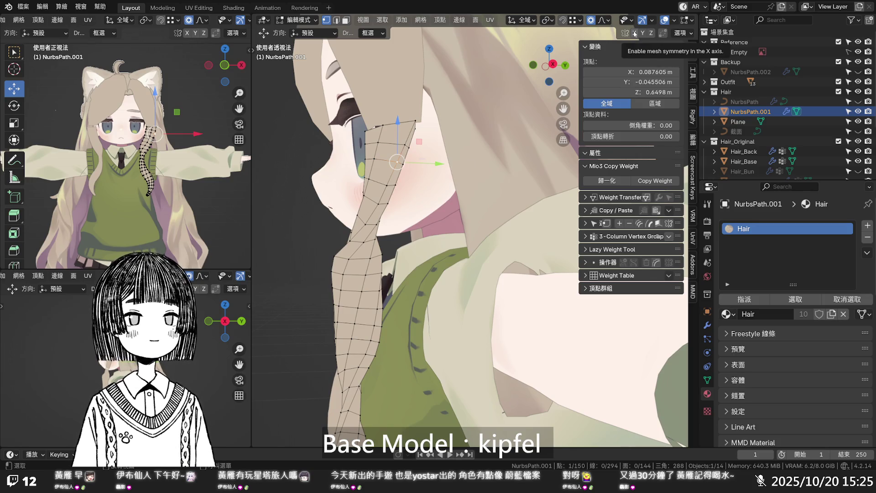
{"action": "middle_click_drag", "start_coordinate": [438, 196], "coordinate": [501, 226]}
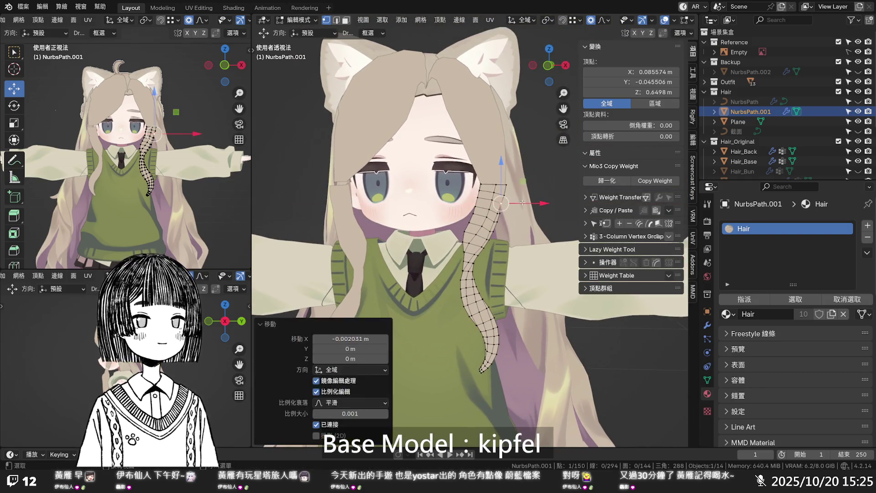
{"action": "scroll", "coordinate": [514, 214], "scroll_direction": "up", "scroll_amount": 4}
{"action": "mouse_move", "coordinate": [514, 215]}
{"action": "middle_mouse_down"}
{"action": "mouse_move", "coordinate": [418, 206]}
{"action": "mouse_move", "coordinate": [509, 214]}
{"action": "mouse_move", "coordinate": [482, 147]}
{"action": "mouse_move", "coordinate": [508, 214]}
{"action": "mouse_move", "coordinate": [517, 169]}
{"action": "mouse_move", "coordinate": [496, 277]}
{"action": "middle_mouse_up"}
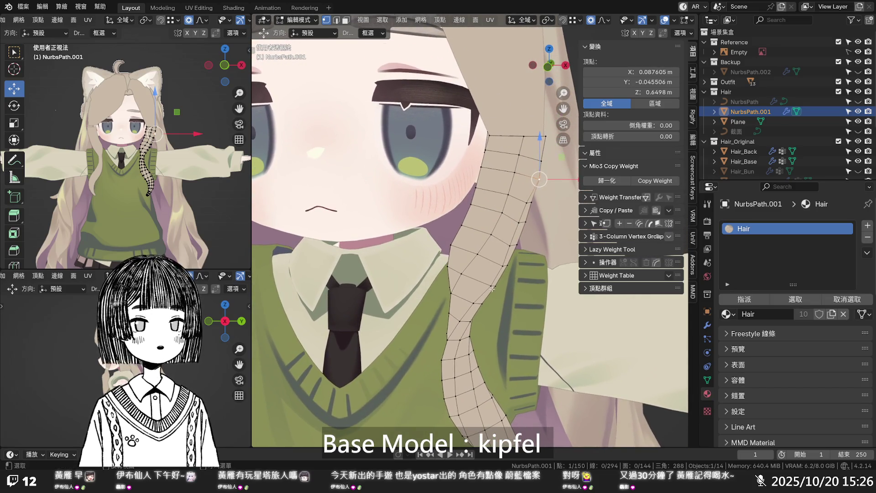
{"action": "key", "text": "KP_1"}
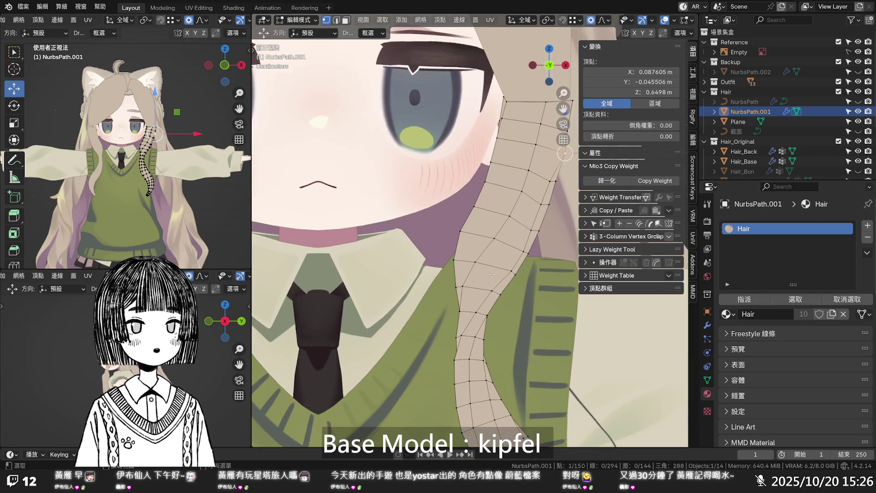
- Slide the selected strand vertex along its edges six times to even spacing past the cheek
{"action": "key", "text": "g"}
{"action": "key", "text": "g"}
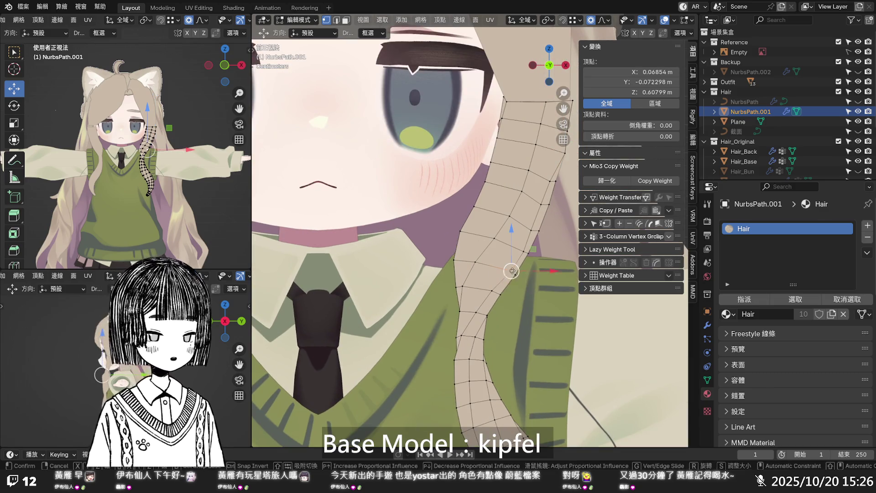
{"action": "left_click", "coordinate": [512, 271]}
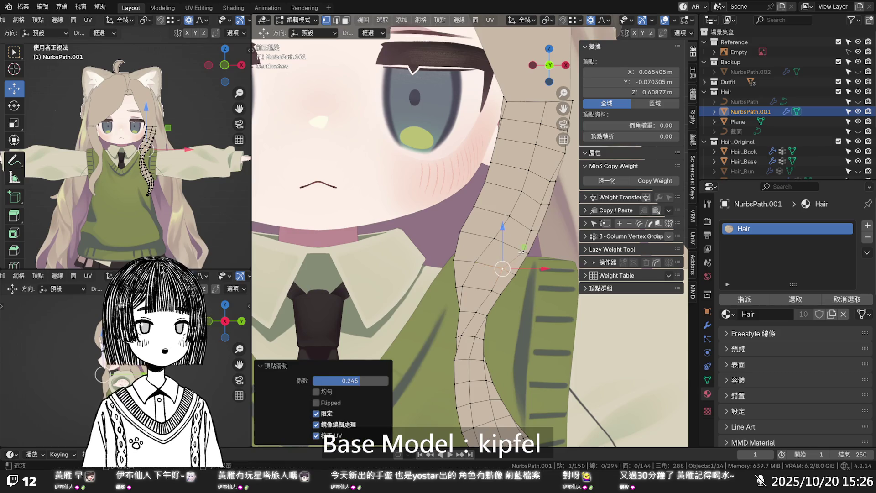
{"action": "key", "text": "g"}
{"action": "key", "text": "g"}
{"action": "left_click", "coordinate": [520, 251]}
{"action": "key", "text": "g"}
{"action": "key", "text": "g"}
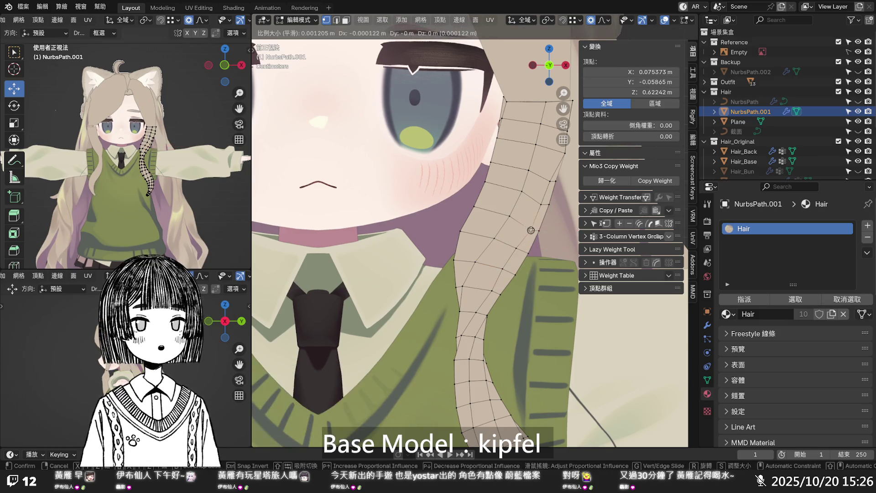
{"action": "left_click", "coordinate": [541, 208]}
{"action": "key", "text": "g"}
{"action": "key", "text": "g"}
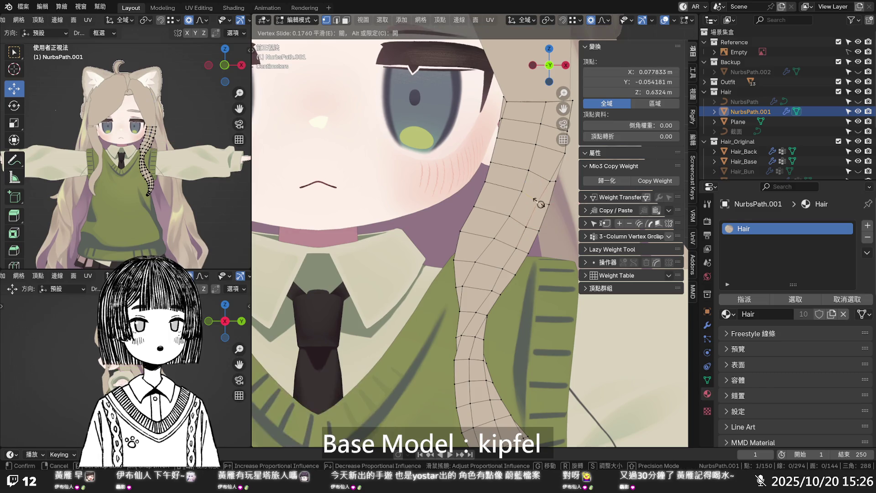
{"action": "left_click", "coordinate": [528, 197]}
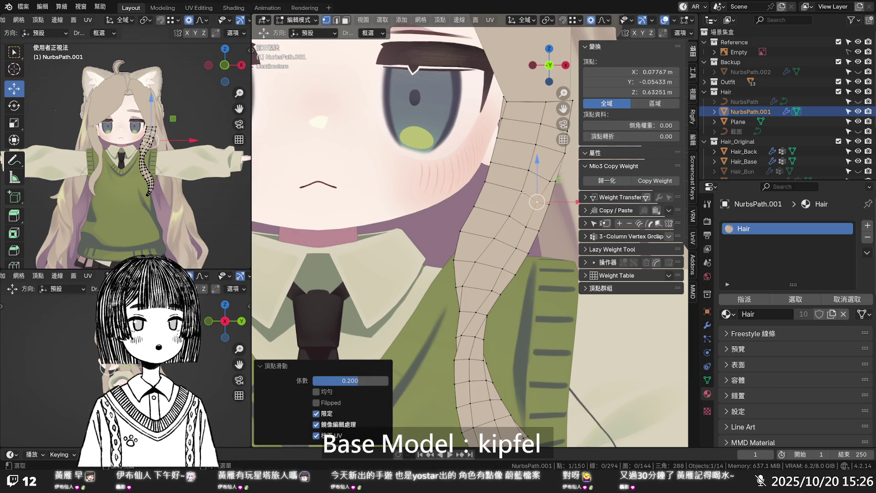
{"action": "key", "text": "g"}
{"action": "key", "text": "g"}
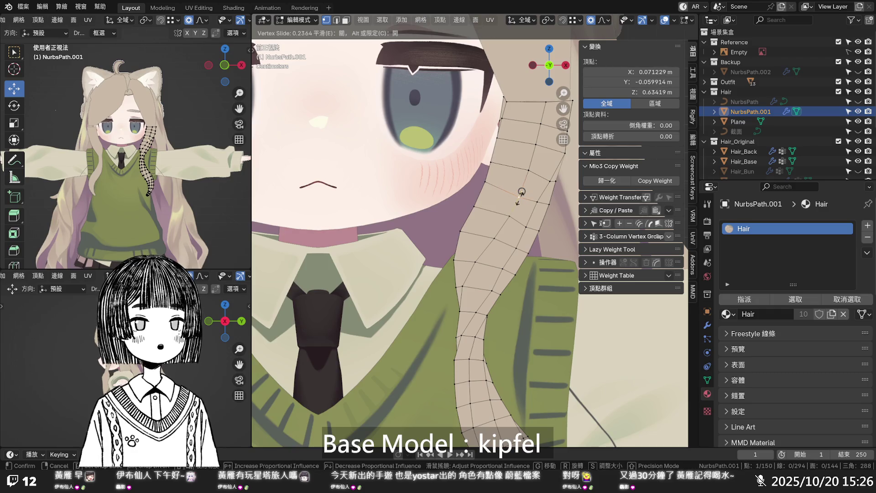
{"action": "left_click", "coordinate": [518, 197]}
{"action": "key", "text": "g"}
{"action": "key", "text": "g"}
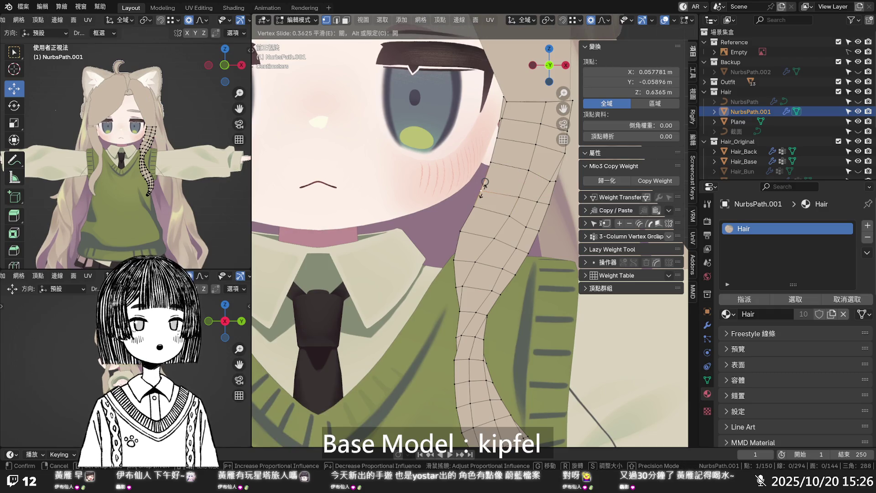
{"action": "left_click", "coordinate": [482, 191]}
- Slide another vertex on the strand's outer edge along its edges toward the neck
{"action": "left_click", "coordinate": [508, 216]}
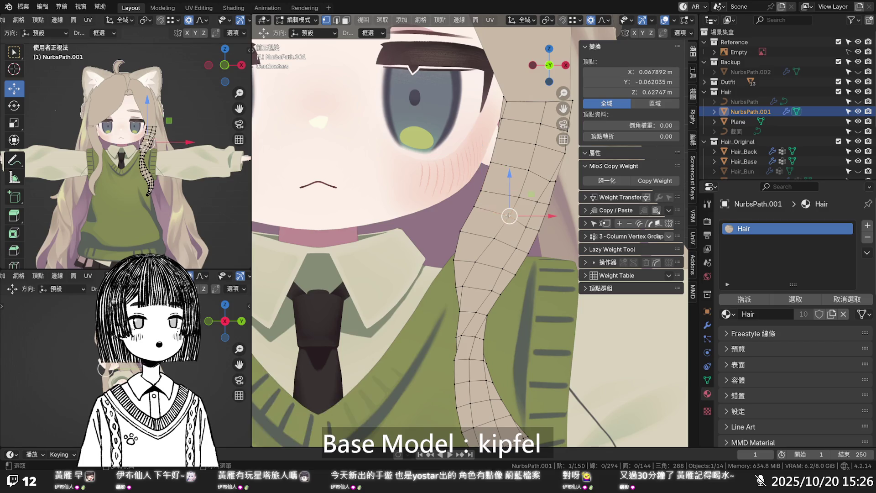
{"action": "key", "text": "g"}
{"action": "key", "text": "g"}
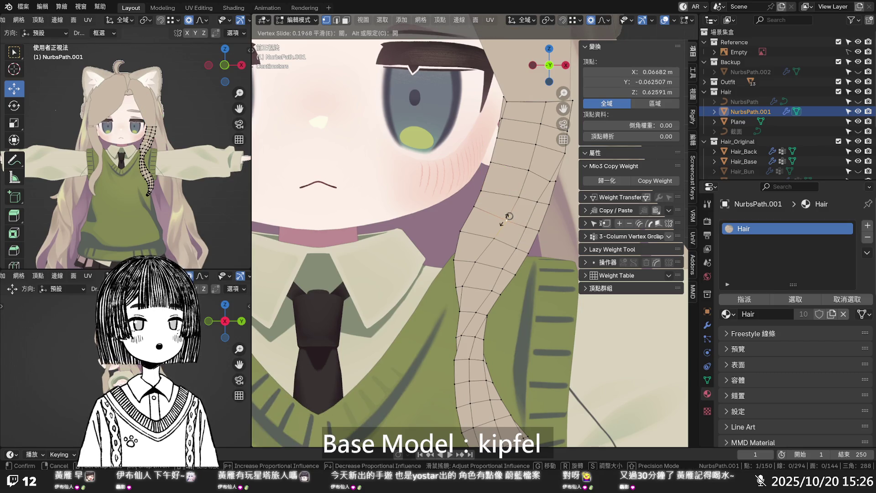
{"action": "left_click", "coordinate": [508, 216]}
{"action": "key", "text": "g"}
{"action": "key", "text": "g"}
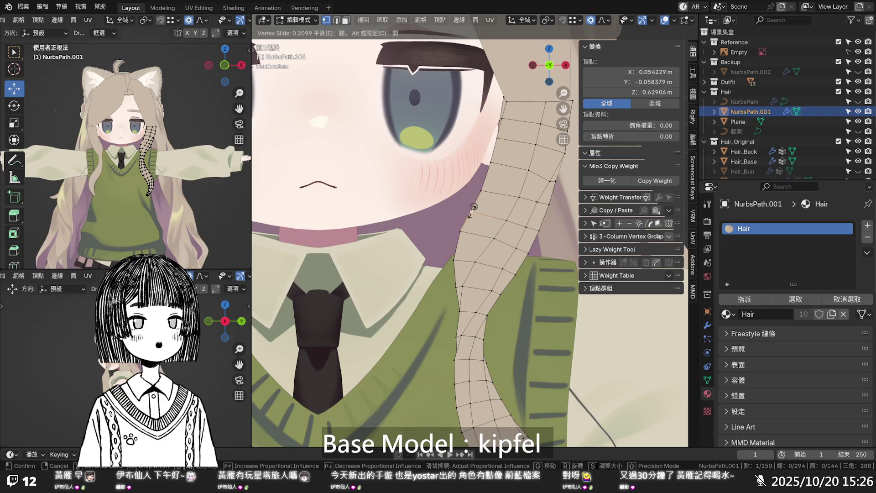
{"action": "left_click", "coordinate": [473, 208]}
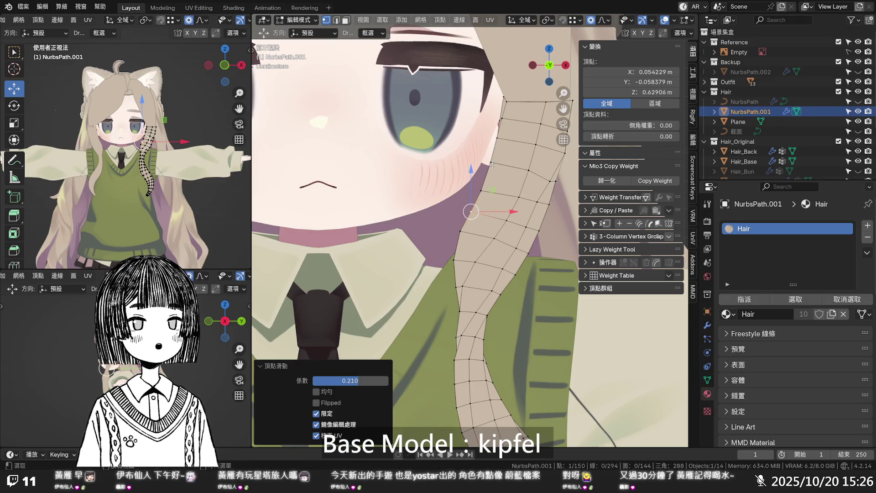
{"action": "key", "text": "g"}
{"action": "key", "text": "g"}
{"action": "left_click", "coordinate": [491, 170]}
{"action": "key", "text": "g"}
{"action": "key", "text": "g"}
{"action": "left_click", "coordinate": [528, 172]}
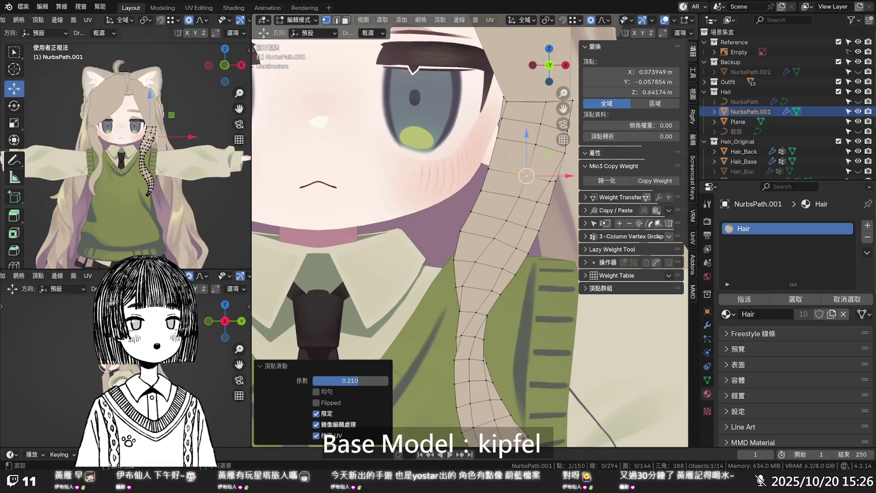
- Slide a horizontal vertex row along the strand and nudge its outer-end vertex on X proportionally
{"action": "left_click", "coordinate": [518, 144], "text": "alt"}
{"action": "key", "text": "g"}
{"action": "key", "text": "g"}
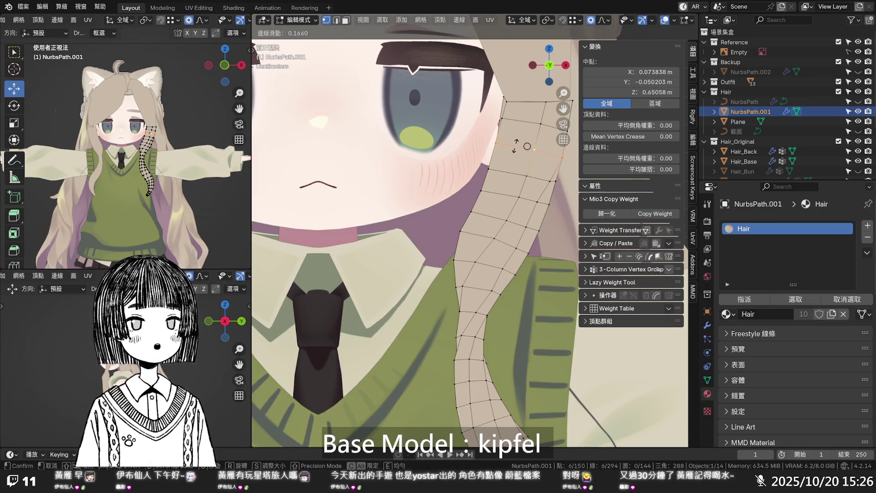
{"action": "left_click", "coordinate": [527, 146]}
{"action": "left_click", "coordinate": [563, 157]}
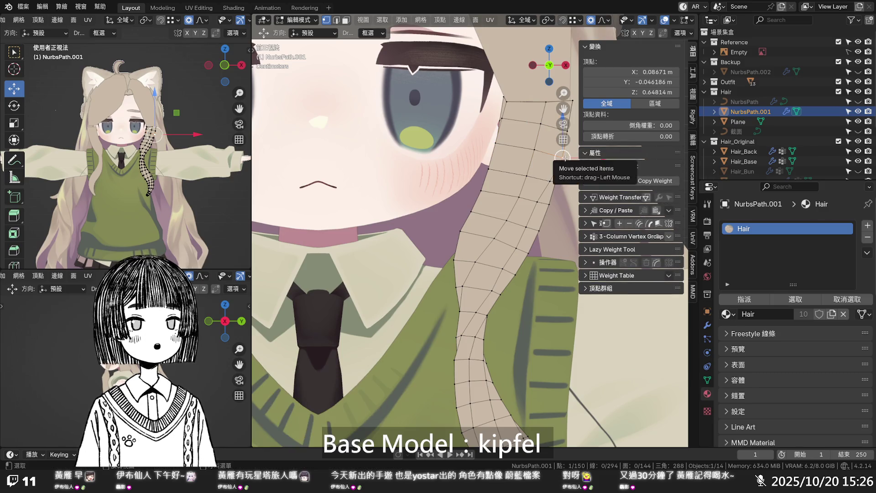
{"action": "key", "text": "g"}
{"action": "key", "text": "x"}
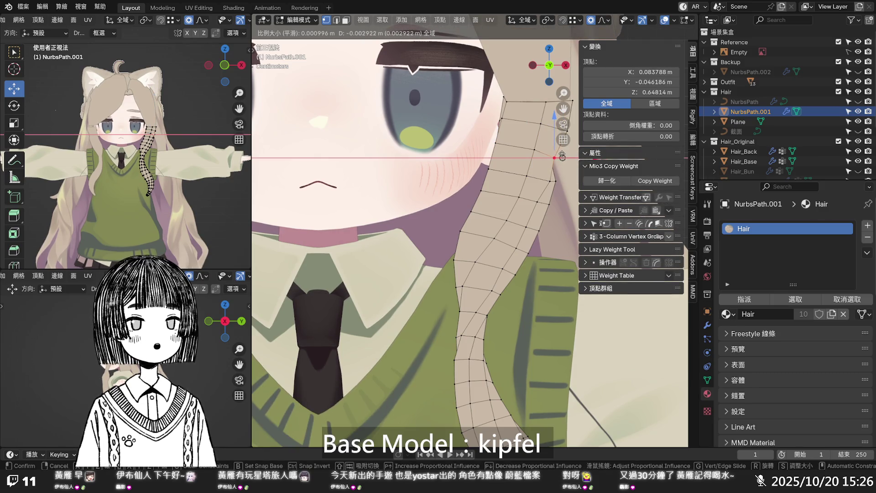
{"action": "left_click", "coordinate": [563, 157]}
- Push the strand's top corner vertex outward along X, then clear the selection
{"action": "mouse_move", "coordinate": [563, 157]}
{"action": "middle_mouse_down"}
{"action": "mouse_move", "coordinate": [461, 142]}
{"action": "mouse_move", "coordinate": [503, 150]}
{"action": "middle_mouse_up"}
{"action": "left_click", "coordinate": [423, 135]}
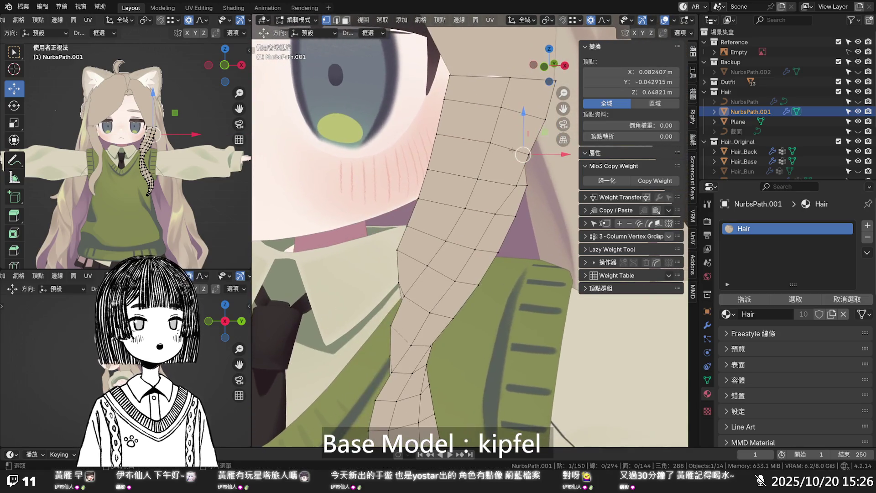
{"action": "left_click_drag", "start_coordinate": [543, 152], "coordinate": [558, 154]}
{"action": "left_click", "coordinate": [560, 154]}
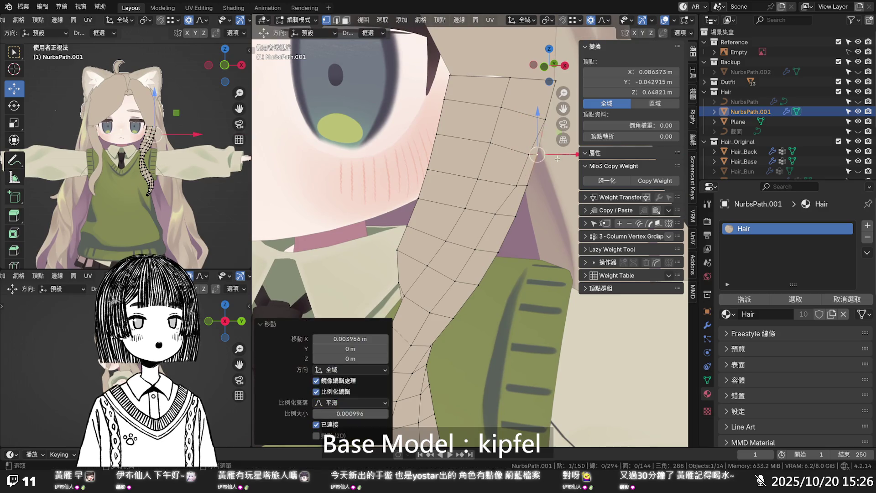
{"action": "left_click", "coordinate": [566, 154]}
{"action": "mouse_move", "coordinate": [566, 154]}
{"action": "middle_mouse_down"}
{"action": "mouse_move", "coordinate": [567, 199]}
{"action": "mouse_move", "coordinate": [521, 183]}
{"action": "middle_mouse_up"}
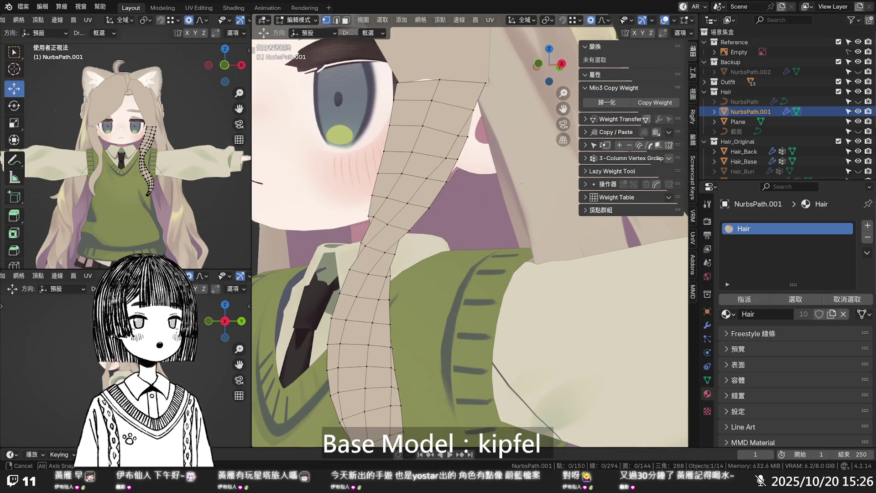
- In front view, slide the vertex beside the cheek up along its edge several times
{"action": "key", "text": "KP_1"}
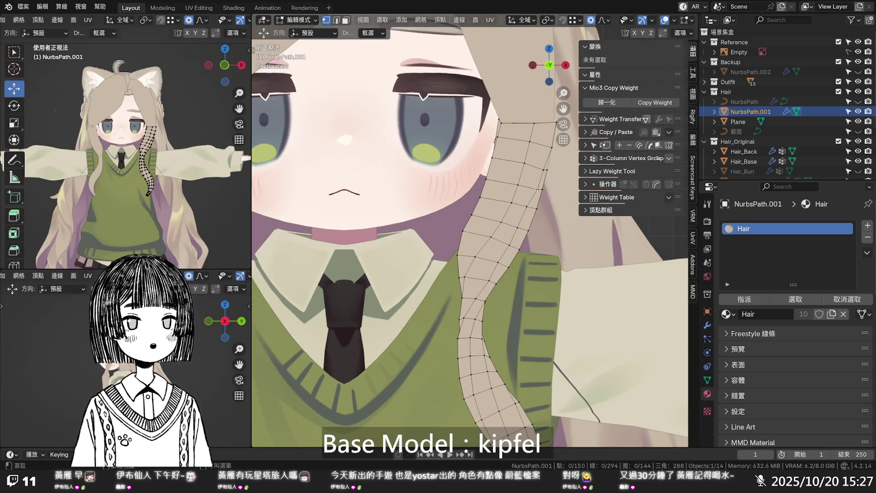
{"action": "left_click", "coordinate": [539, 188]}
{"action": "key", "text": "g"}
{"action": "key", "text": "g"}
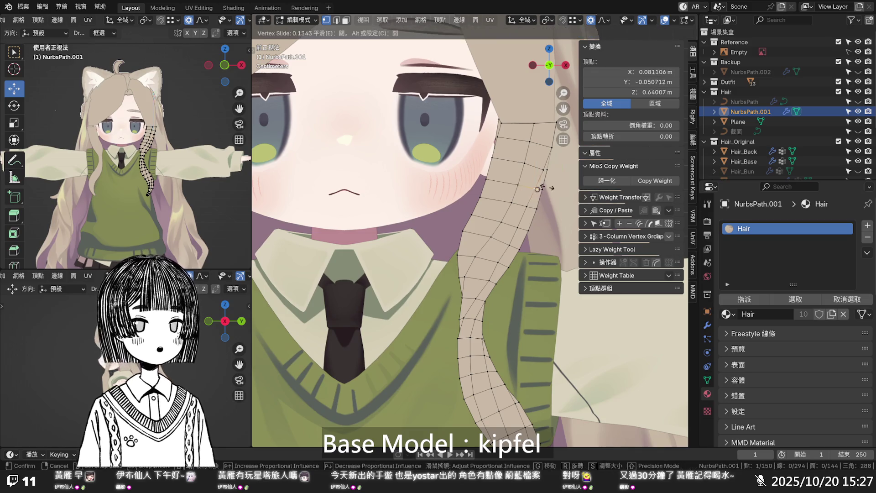
{"action": "left_click", "coordinate": [545, 169]}
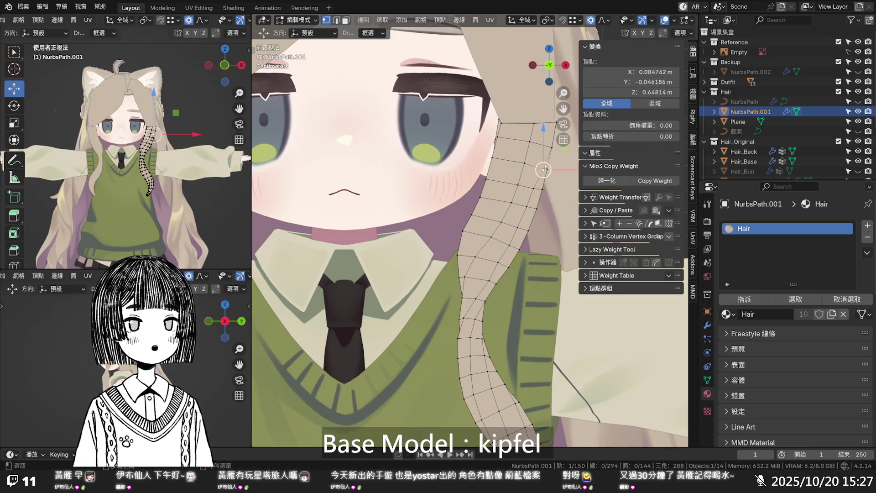
{"action": "key", "text": "g"}
{"action": "key", "text": "g"}
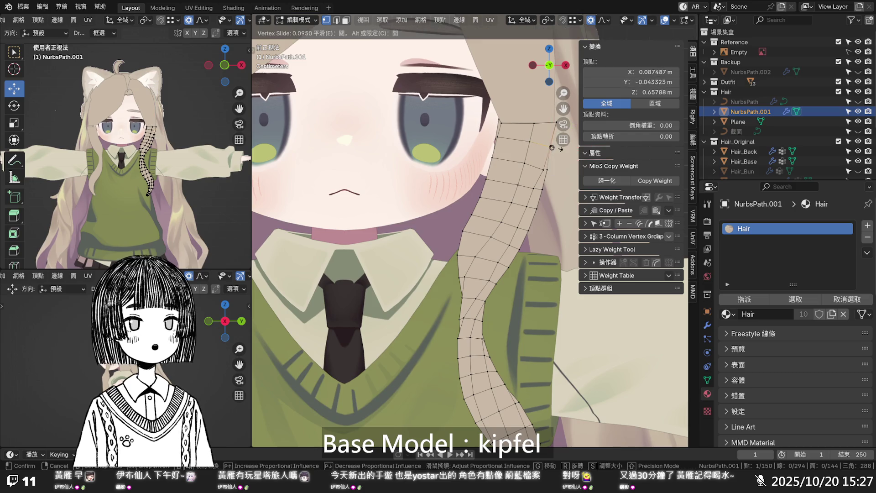
{"action": "left_click", "coordinate": [552, 147]}
{"action": "key", "text": "g"}
{"action": "key", "text": "g"}
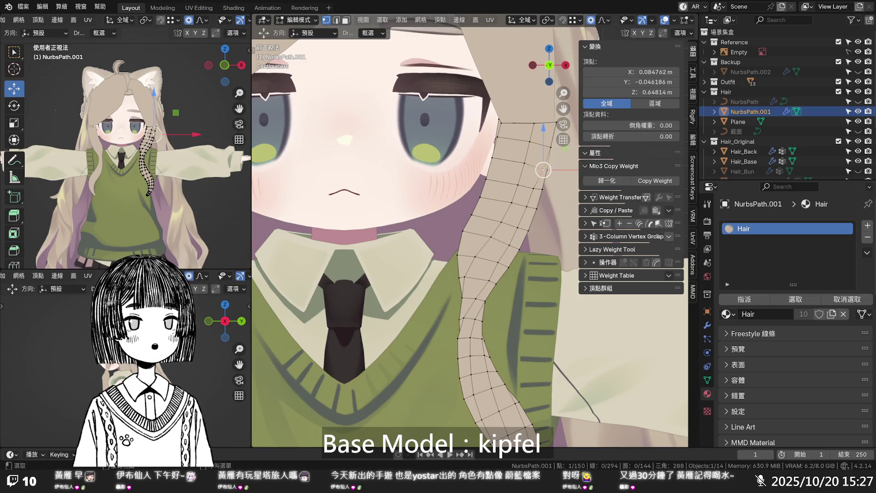
{"action": "left_click", "coordinate": [545, 169]}
{"action": "key", "text": "g"}
{"action": "key", "text": "g"}
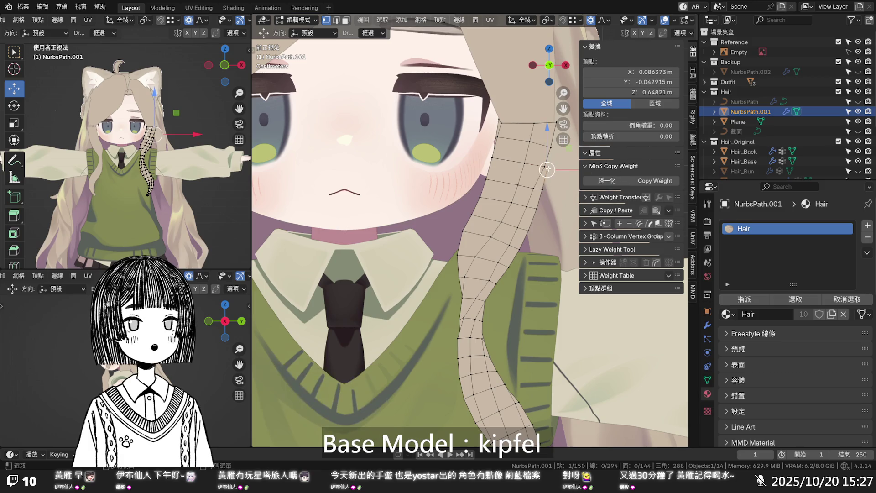
{"action": "left_click", "coordinate": [548, 169]}
{"action": "scroll", "coordinate": [547, 169], "scroll_direction": "up", "scroll_amount": 2}
- Move top strip vertices 0.006897 m on X, then slide the cheek vertex to factor 0.765
{"action": "middle_click_drag", "start_coordinate": [548, 169], "coordinate": [500, 167]}
{"action": "left_click_drag", "start_coordinate": [504, 158], "coordinate": [509, 160]}
{"action": "middle_click_drag", "start_coordinate": [510, 161], "coordinate": [423, 149]}
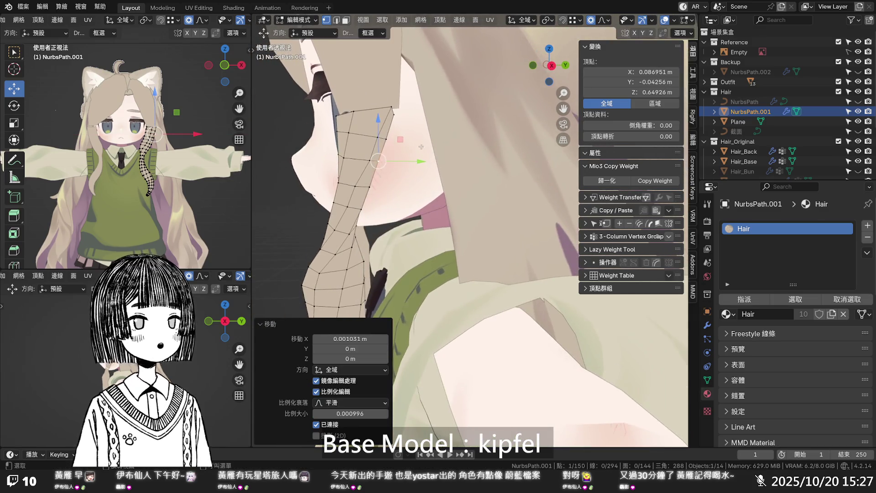
{"action": "left_click", "coordinate": [388, 143]}
{"action": "middle_click_drag", "start_coordinate": [370, 140], "coordinate": [468, 157]}
{"action": "left_click_drag", "start_coordinate": [489, 158], "coordinate": [511, 162]}
{"action": "mouse_move", "coordinate": [511, 161]}
{"action": "middle_mouse_down"}
{"action": "mouse_move", "coordinate": [422, 173]}
{"action": "mouse_move", "coordinate": [387, 149]}
{"action": "middle_mouse_up"}
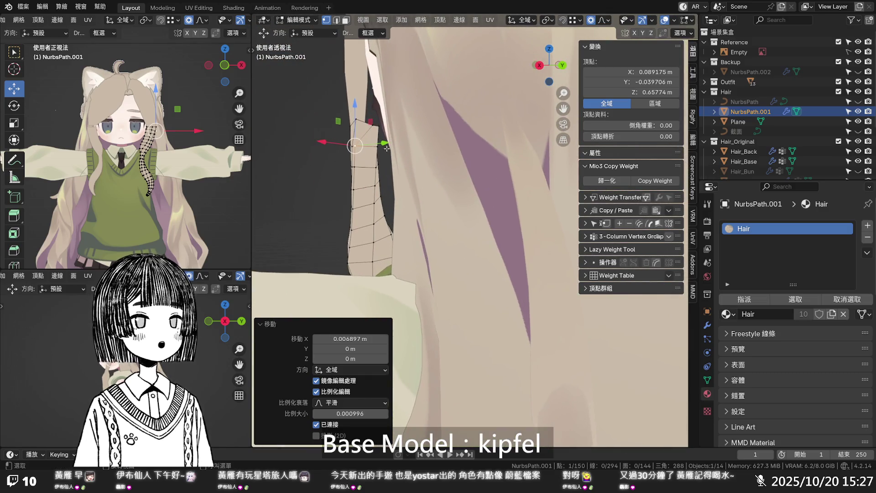
{"action": "key", "text": "g"}
{"action": "key", "text": "g"}
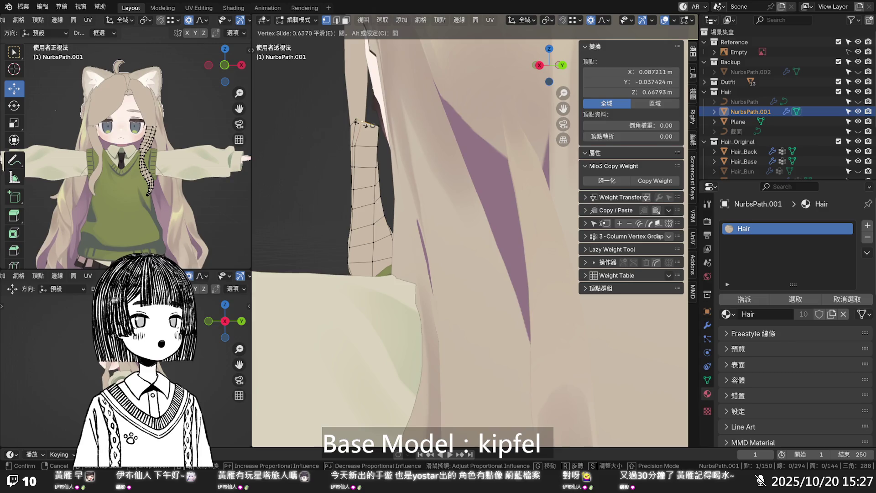
{"action": "left_click", "coordinate": [361, 122]}
{"action": "mouse_move", "coordinate": [360, 122]}
{"action": "middle_mouse_down"}
{"action": "mouse_move", "coordinate": [472, 188]}
{"action": "mouse_move", "coordinate": [521, 183]}
{"action": "middle_mouse_up"}
{"action": "scroll", "coordinate": [522, 183], "scroll_direction": "down", "scroll_amount": 5}
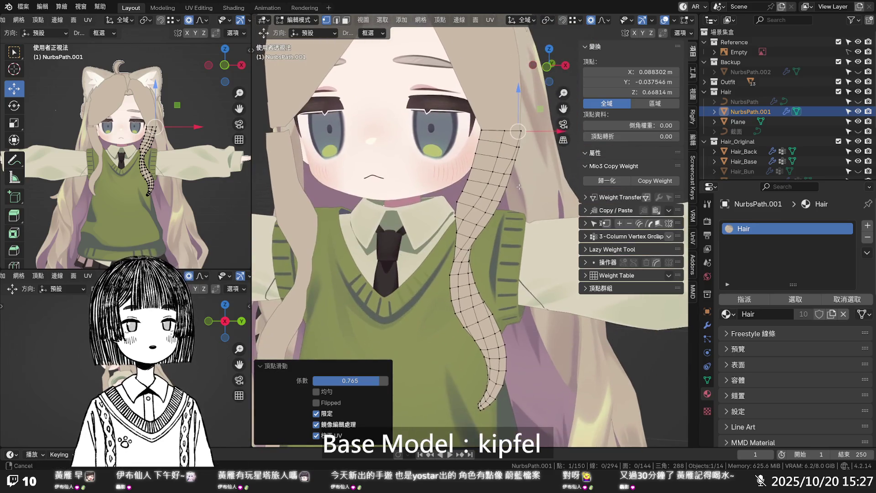
- In front orthographic view, slide the selected vertex along its edge four times, ending at factor 0.263
{"action": "key", "text": "KP_1"}
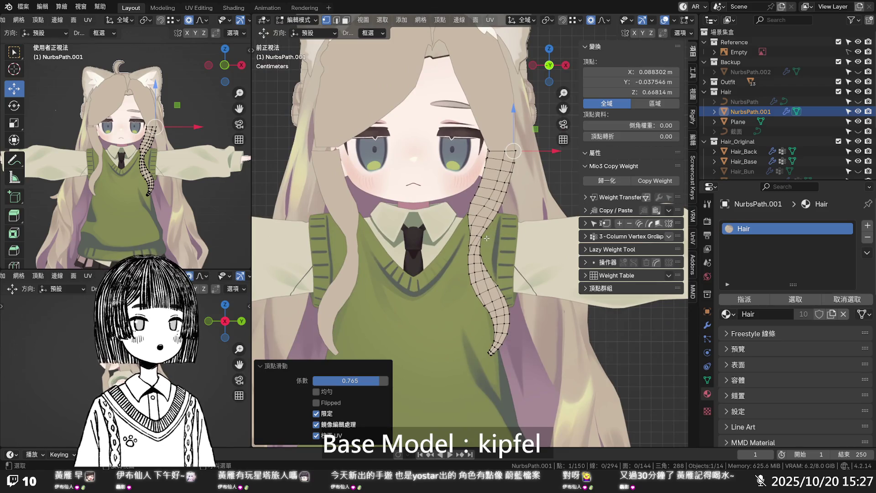
{"action": "scroll", "coordinate": [483, 237], "scroll_direction": "up", "scroll_amount": 4}
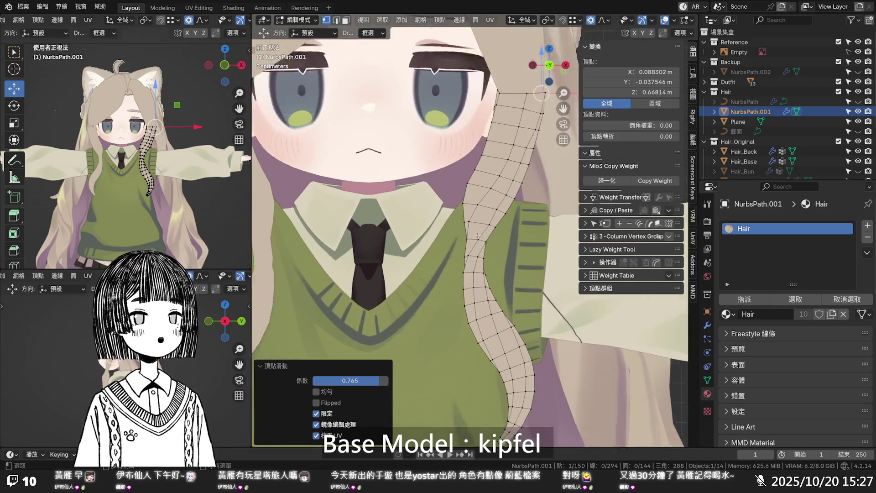
{"action": "key", "text": "g"}
{"action": "key", "text": "g"}
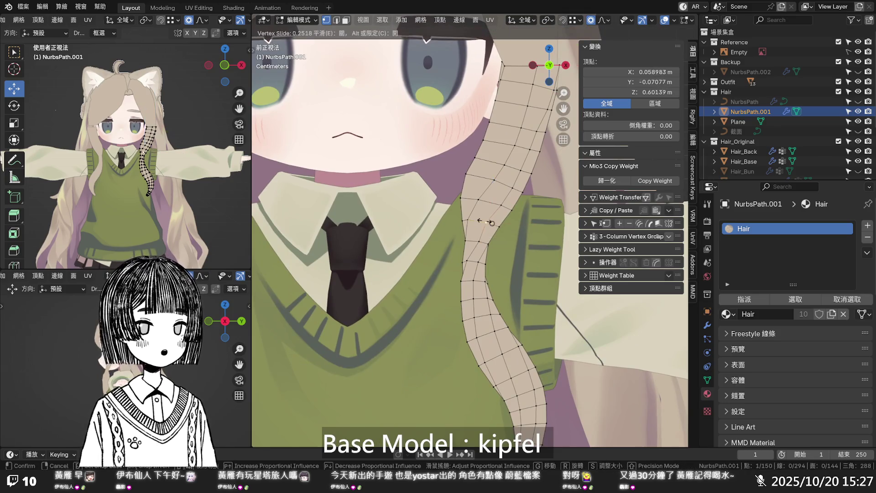
{"action": "left_click", "coordinate": [493, 208]}
{"action": "key", "text": "g"}
{"action": "key", "text": "g"}
{"action": "left_click", "coordinate": [495, 204]}
{"action": "key", "text": "g"}
{"action": "key", "text": "g"}
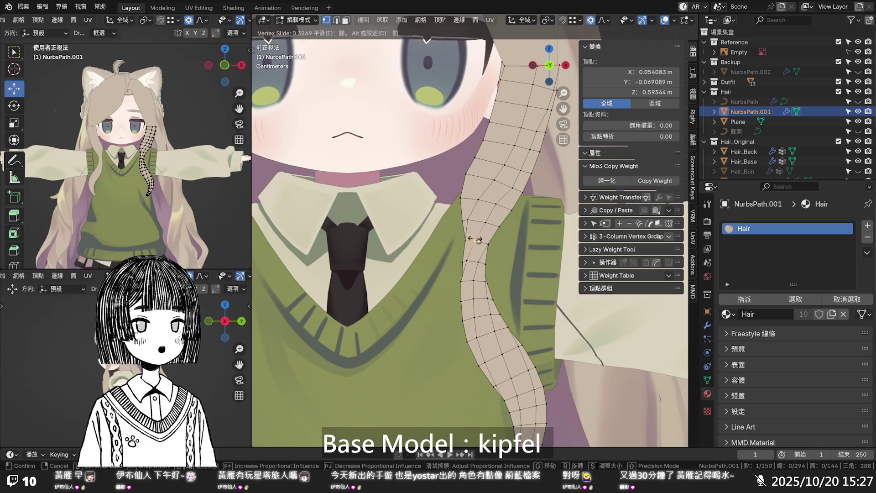
{"action": "left_click", "coordinate": [475, 239]}
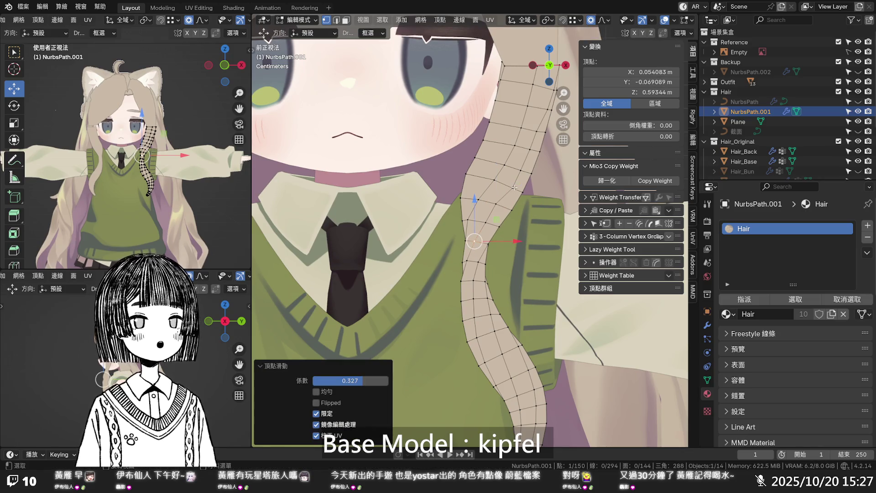
{"action": "key", "text": "g"}
{"action": "key", "text": "g"}
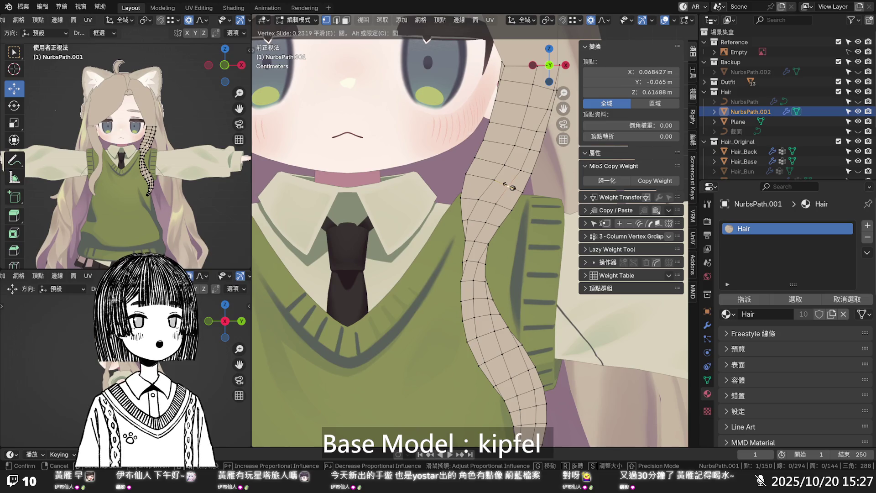
{"action": "left_click", "coordinate": [508, 187]}
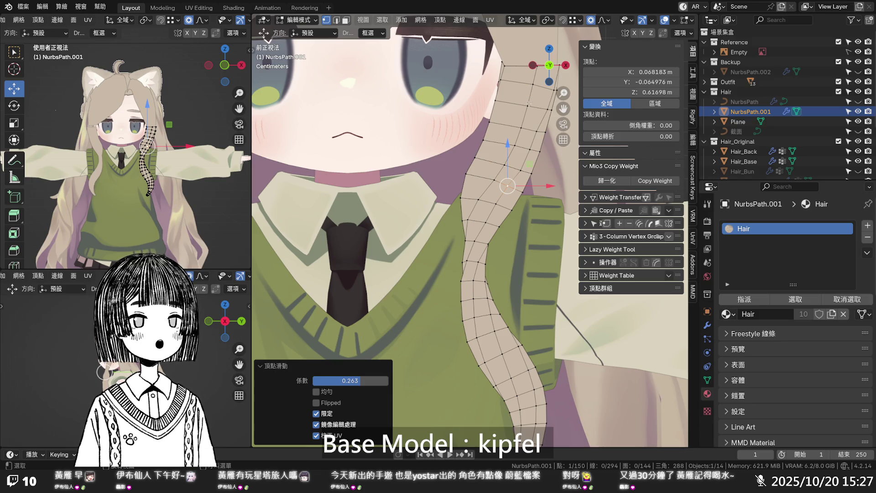
- Edge-slide a six-vertex path, then move a top vertex and slide it at factor 0.096
{"action": "left_click", "coordinate": [529, 103]}
{"action": "left_click", "coordinate": [470, 220], "text": "ctrl"}
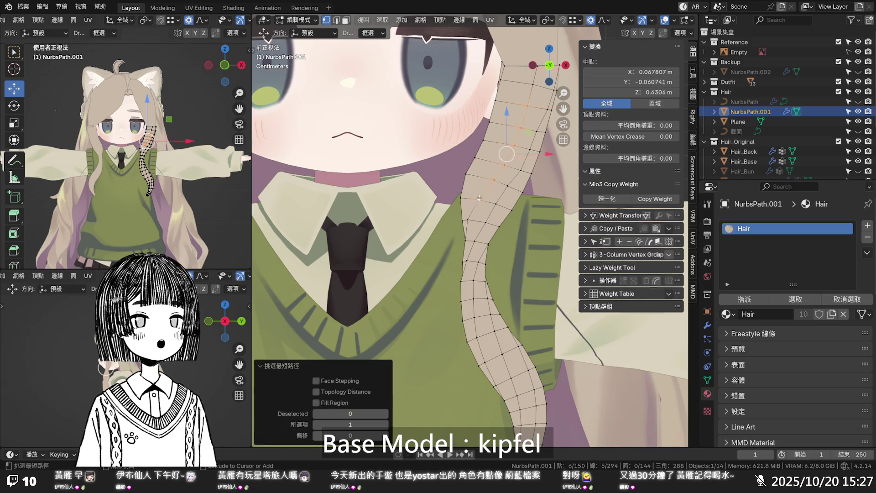
{"action": "key", "text": "g"}
{"action": "key", "text": "g"}
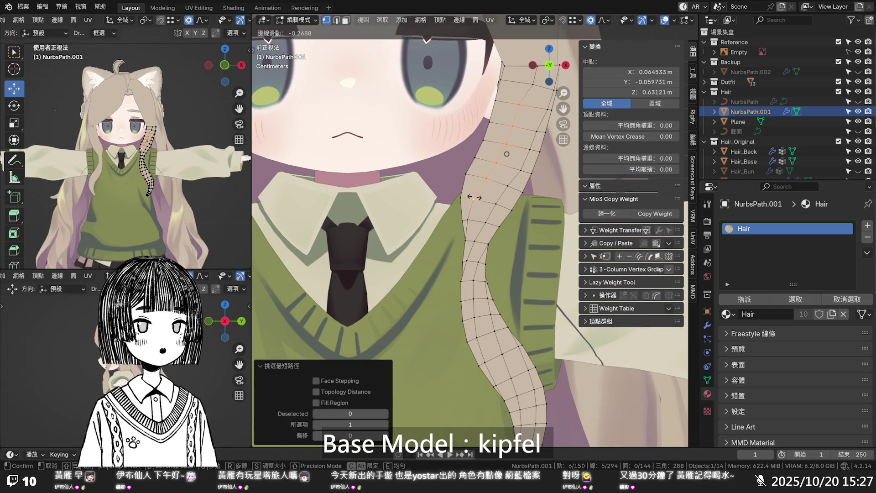
{"action": "left_click", "coordinate": [474, 197]}
{"action": "left_click", "coordinate": [520, 104]}
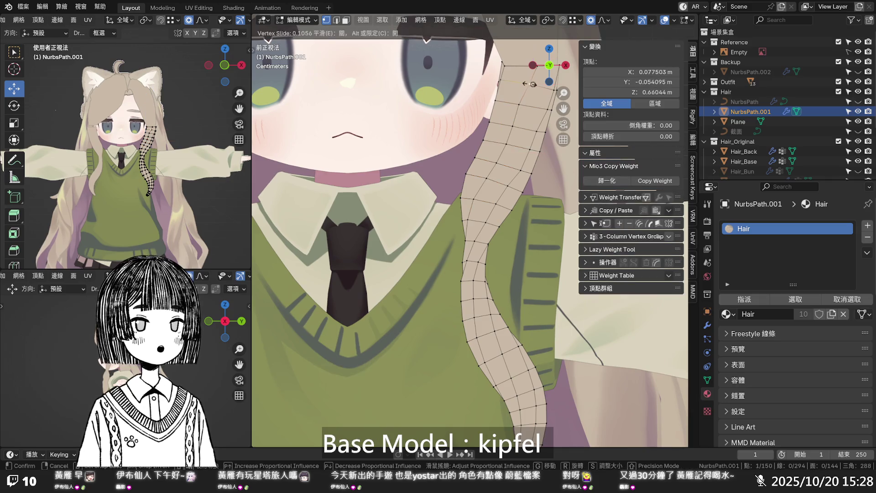
{"action": "key", "text": "g"}
{"action": "left_click", "coordinate": [537, 106]}
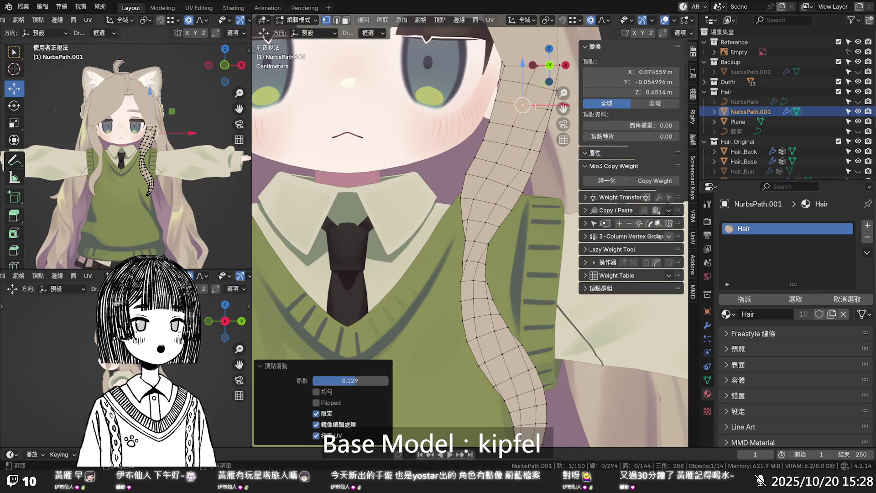
{"action": "key", "text": "g"}
{"action": "key", "text": "g"}
{"action": "left_click", "coordinate": [535, 133]}
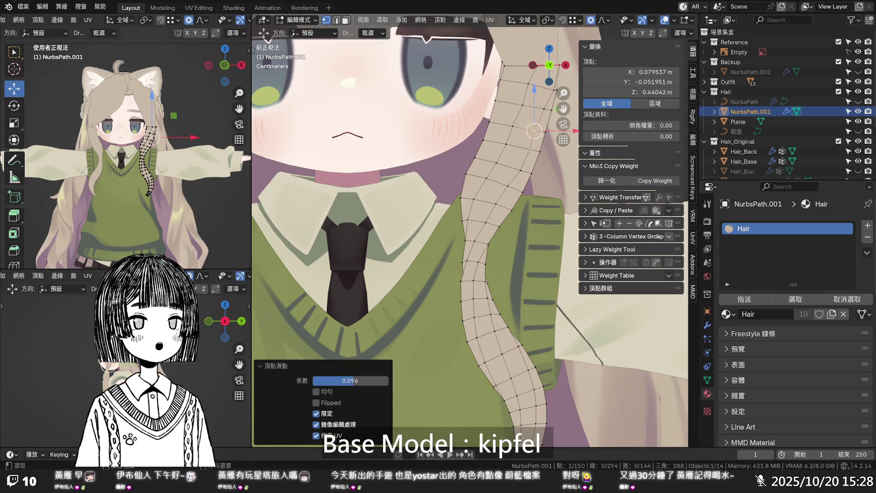
- Slide that vertex repeatedly toward the inner edge, ending at factor 0.031, X 0.068027 m
{"action": "key", "text": "g"}
{"action": "key", "text": "g"}
{"action": "left_click", "coordinate": [521, 175]}
{"action": "key", "text": "g"}
{"action": "key", "text": "g"}
{"action": "left_click", "coordinate": [508, 194]}
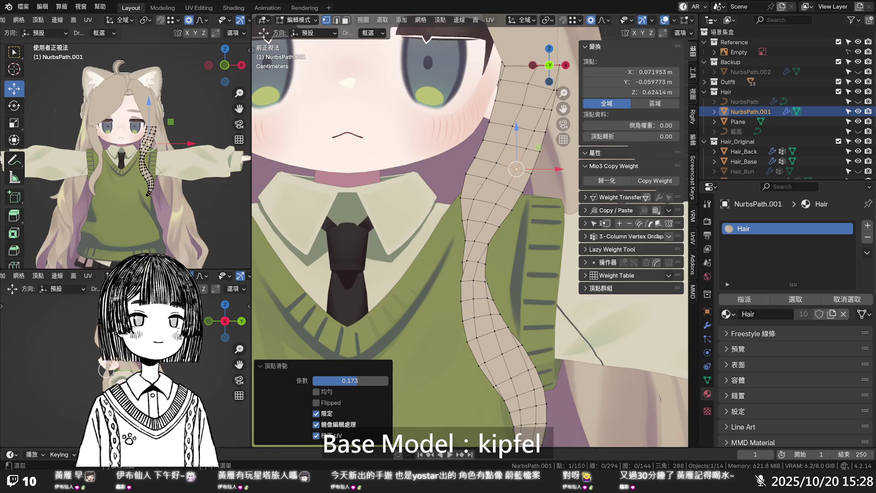
{"action": "key", "text": "g"}
{"action": "key", "text": "g"}
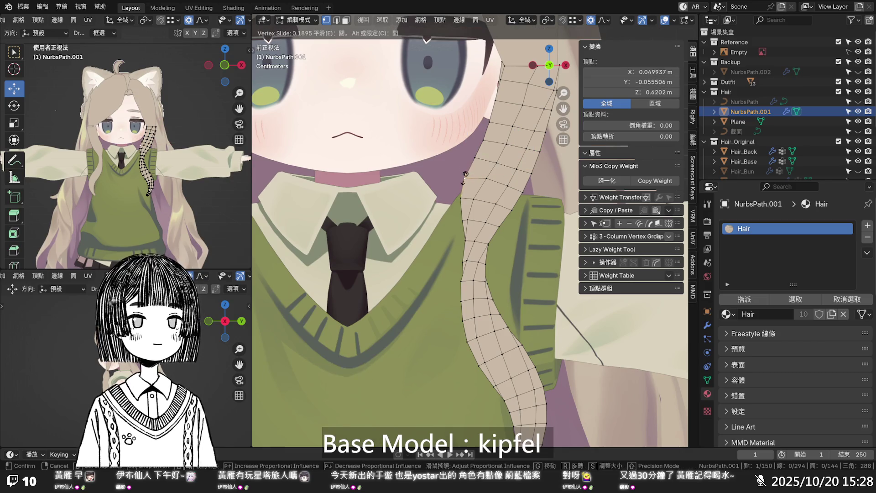
{"action": "left_click", "coordinate": [485, 179]}
{"action": "key", "text": "g"}
{"action": "key", "text": "g"}
{"action": "left_click", "coordinate": [485, 182]}
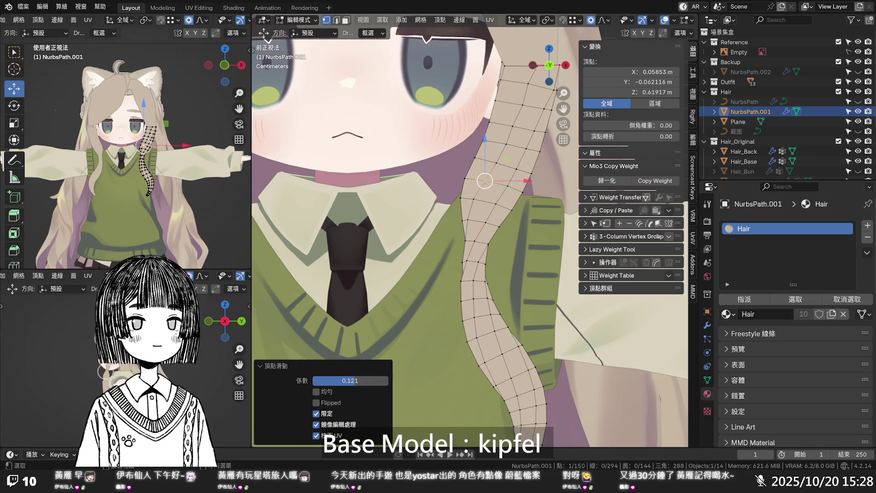
{"action": "key", "text": "g"}
{"action": "key", "text": "g"}
{"action": "left_click", "coordinate": [506, 188]}
{"action": "mouse_move", "coordinate": [506, 187]}
{"action": "middle_mouse_down"}
{"action": "mouse_move", "coordinate": [498, 262]}
{"action": "mouse_move", "coordinate": [523, 286]}
{"action": "mouse_move", "coordinate": [540, 265]}
{"action": "mouse_move", "coordinate": [469, 241]}
{"action": "middle_mouse_up"}
{"action": "key", "text": "KP_1"}
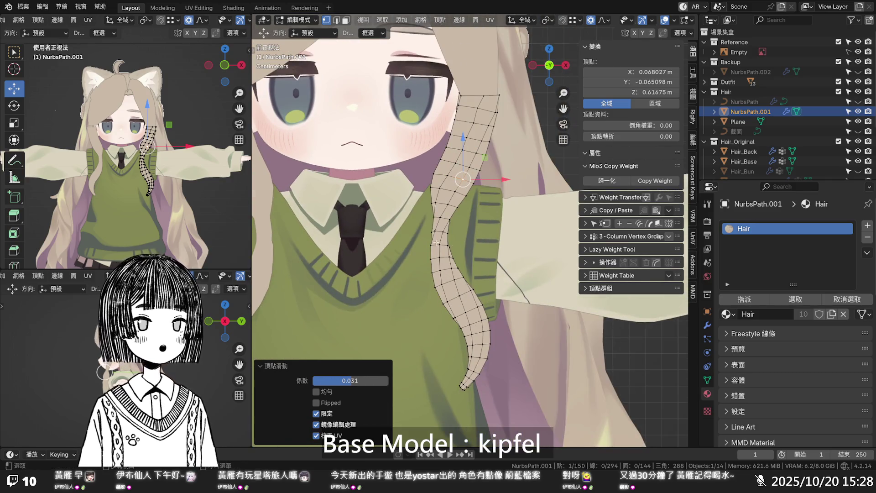
- Shift the collar-side vertex -0.001826 m on X to X 0.048992 m, undoing a first attempt
{"action": "scroll", "coordinate": [437, 243], "scroll_direction": "up", "scroll_amount": 3}
{"action": "left_click", "coordinate": [400, 235]}
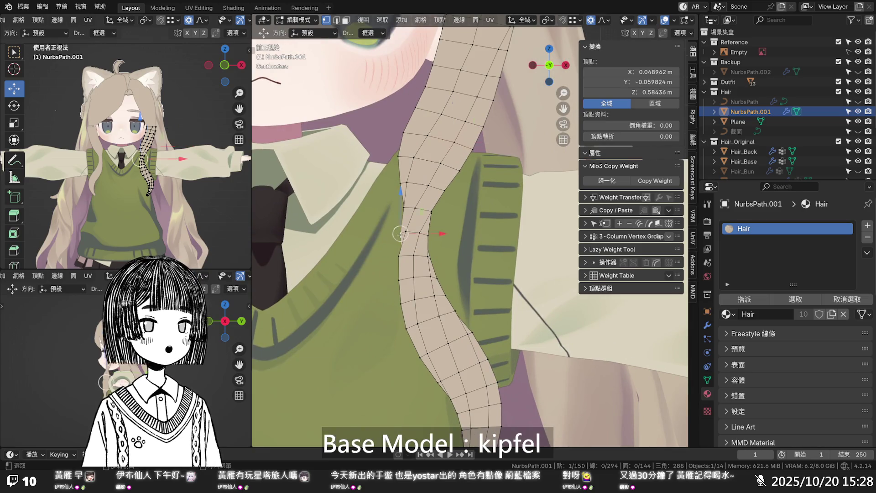
{"action": "key", "text": "g"}
{"action": "key", "text": "x"}
{"action": "left_click", "coordinate": [397, 235]}
{"action": "mouse_move", "coordinate": [396, 235]}
{"action": "middle_mouse_down"}
{"action": "mouse_move", "coordinate": [426, 252]}
{"action": "mouse_move", "coordinate": [513, 240]}
{"action": "middle_mouse_up"}
{"action": "key", "text": "ctrl+z"}
{"action": "key", "text": "ctrl+z"}
{"action": "key", "text": "KP_1"}
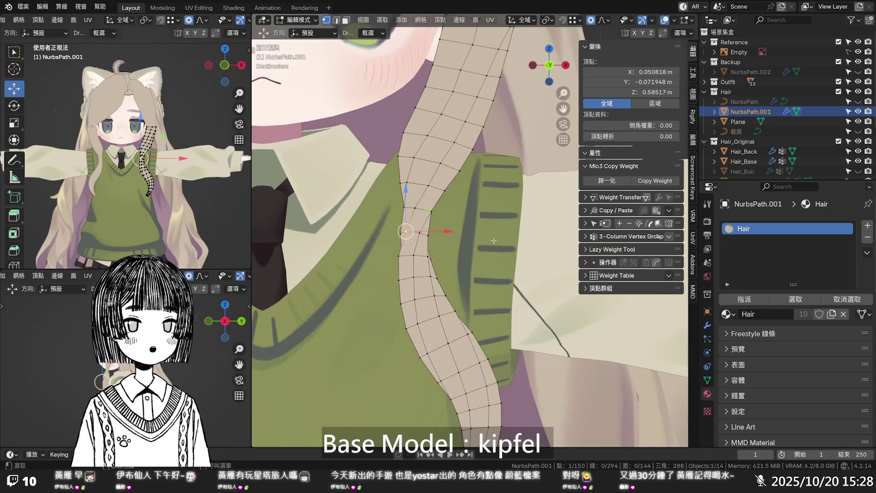
{"action": "left_click_drag", "start_coordinate": [436, 232], "coordinate": [431, 231]}
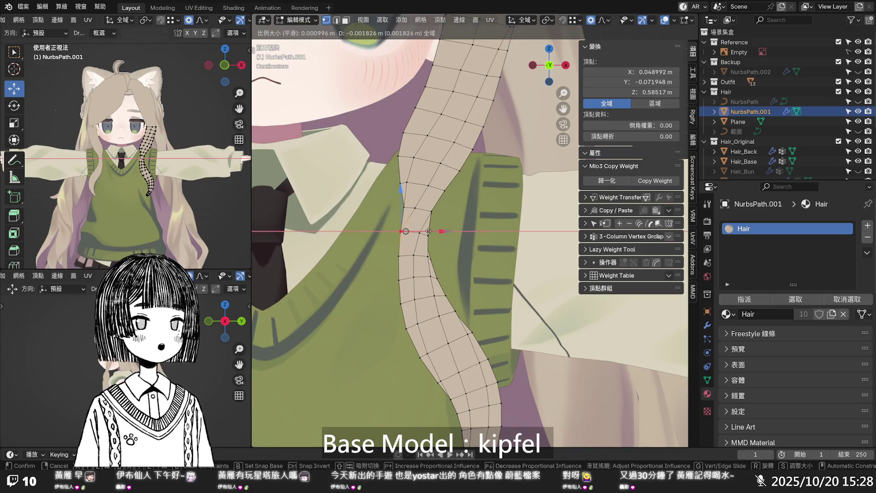
{"action": "left_click_drag", "start_coordinate": [429, 231], "coordinate": [429, 231]}
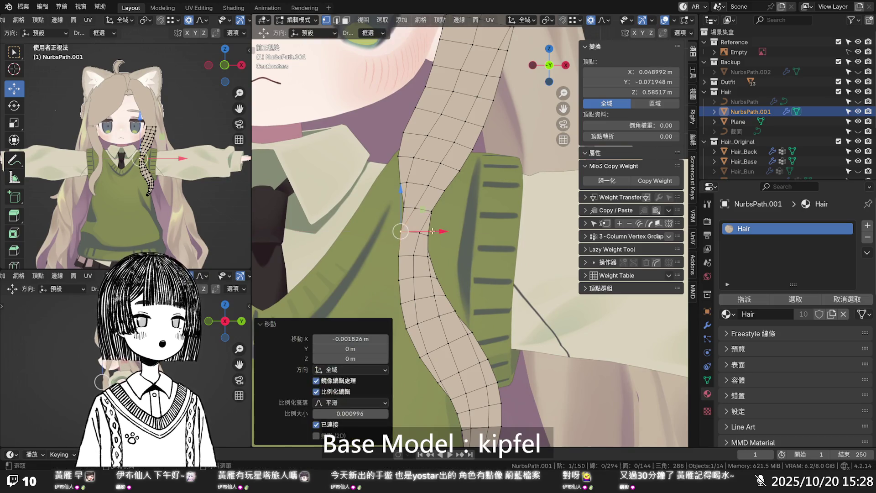
{"action": "left_click", "coordinate": [469, 223]}
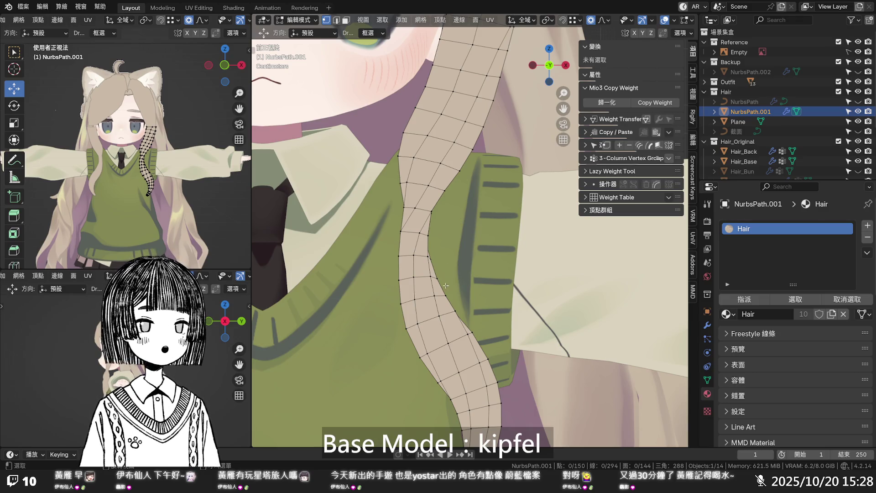
{"action": "middle_click_drag", "start_coordinate": [450, 292], "coordinate": [368, 289]}
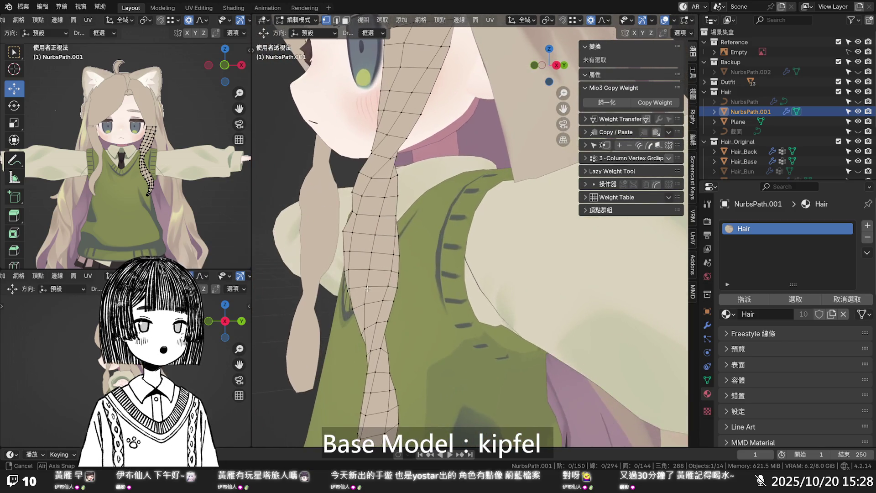
{"action": "key", "text": "KP_3"}
- In right view, nudge a back-edge vertex and the strip's top vertices along Y
{"action": "scroll", "coordinate": [391, 254], "scroll_direction": "down", "scroll_amount": 3}
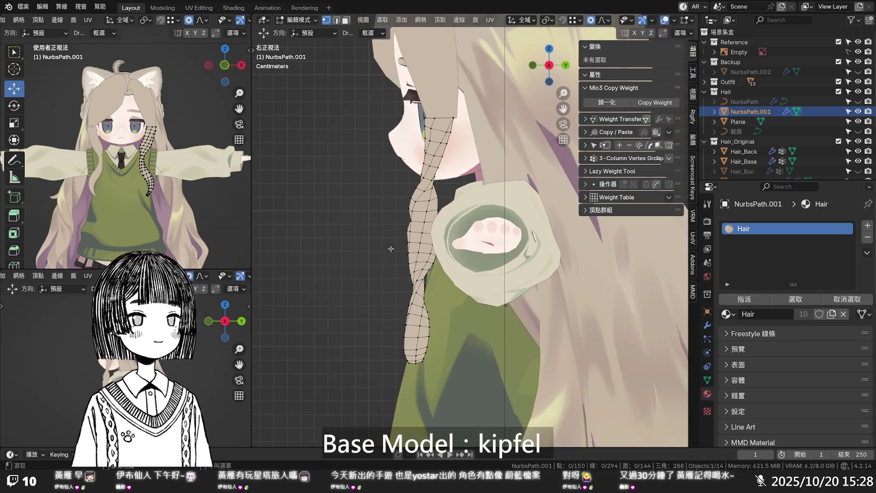
{"action": "scroll", "coordinate": [393, 249], "scroll_direction": "up", "scroll_amount": 3}
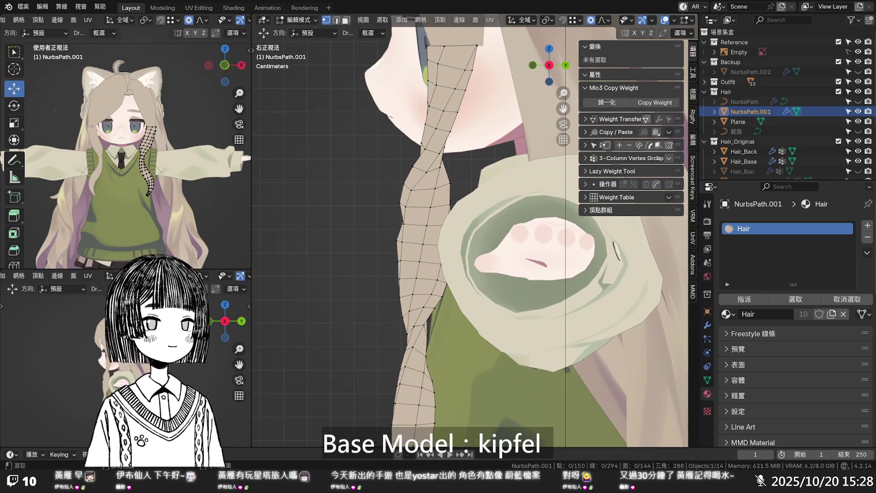
{"action": "left_click", "coordinate": [398, 221]}
{"action": "left_click_drag", "start_coordinate": [422, 221], "coordinate": [420, 221]}
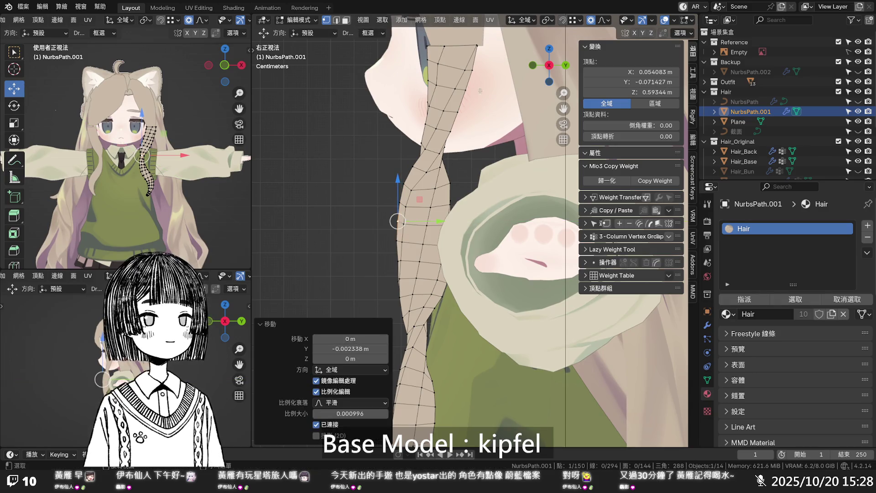
{"action": "left_click", "coordinate": [479, 46]}
{"action": "left_click", "coordinate": [496, 54]}
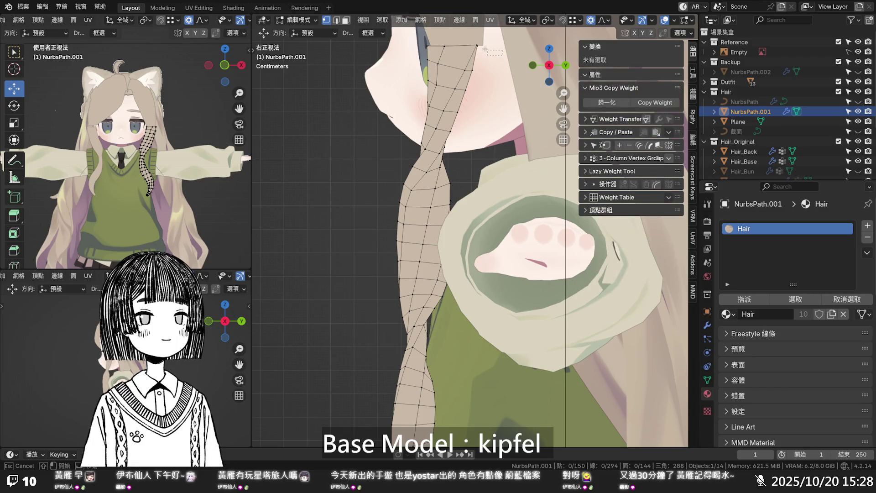
{"action": "left_click_drag", "start_coordinate": [470, 40], "coordinate": [471, 41]}
{"action": "key", "text": "g"}
{"action": "key", "text": "y"}
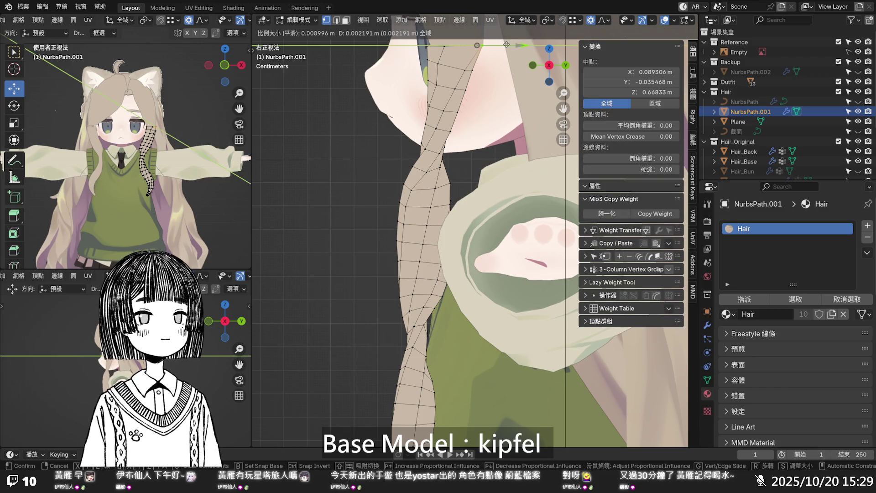
{"action": "left_click", "coordinate": [507, 44]}
- Reposition a single top vertex and the next vertices down the strip slightly along Y
{"action": "left_click", "coordinate": [473, 71]}
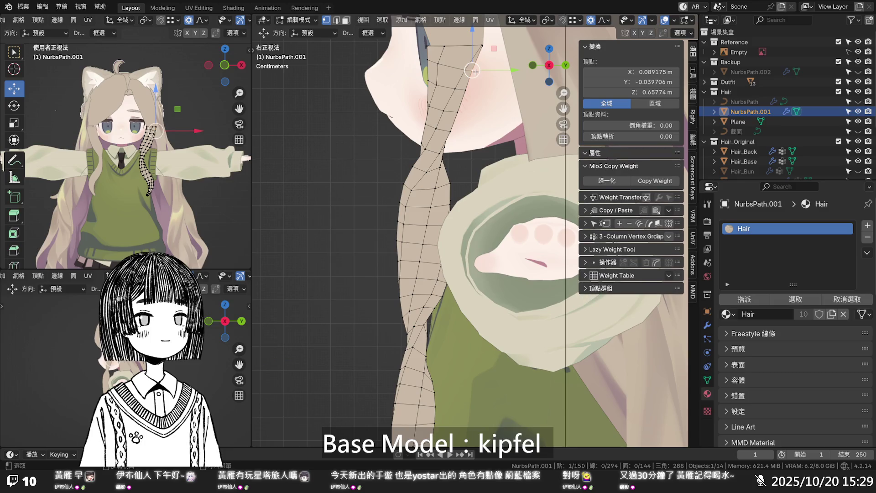
{"action": "key", "text": "shift+v"}
{"action": "right_click", "coordinate": [473, 70]}
{"action": "key", "text": "shift+r"}
{"action": "key", "text": "g"}
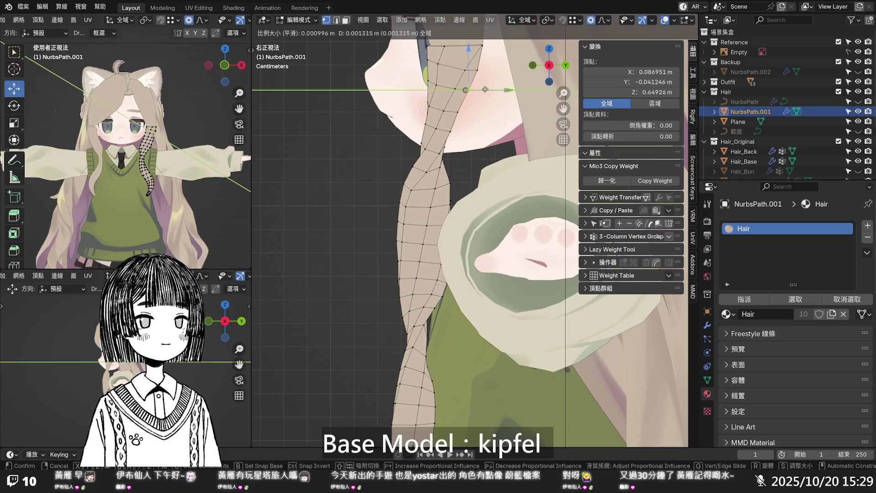
{"action": "left_click", "coordinate": [468, 89]}
{"action": "left_click", "coordinate": [470, 111]}
{"action": "mouse_move", "coordinate": [470, 111]}
{"action": "left_mouse_down"}
{"action": "mouse_move", "coordinate": [480, 112]}
{"action": "mouse_move", "coordinate": [455, 137]}
{"action": "mouse_move", "coordinate": [462, 145]}
{"action": "left_mouse_up"}
{"action": "left_click", "coordinate": [451, 132]}
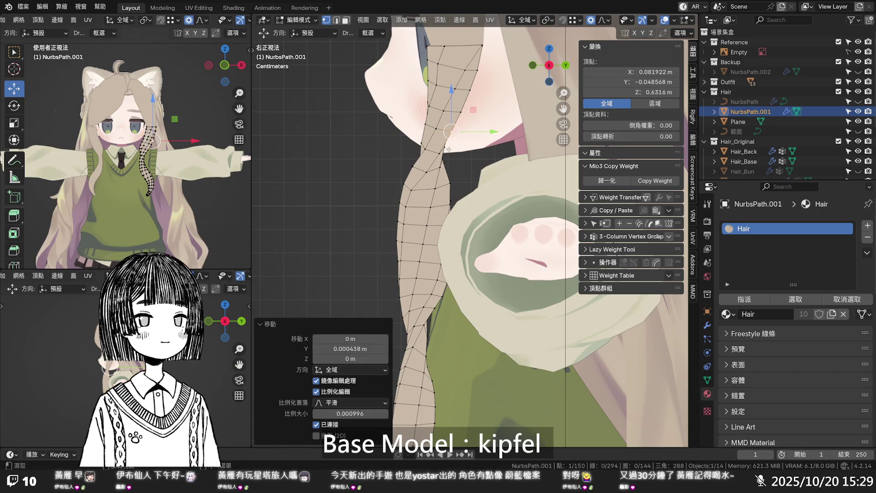
- Slide the strip's top vertex along its edge at factor 0.099, to X 0.078037 m
{"action": "middle_click_drag", "start_coordinate": [429, 170], "coordinate": [526, 199]}
{"action": "scroll", "coordinate": [457, 95], "scroll_direction": "up", "scroll_amount": 5}
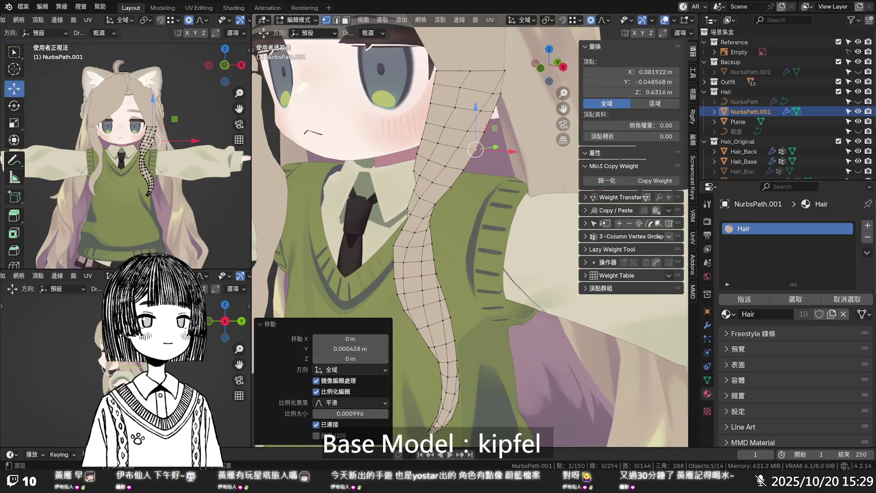
{"action": "left_click", "coordinate": [460, 88]}
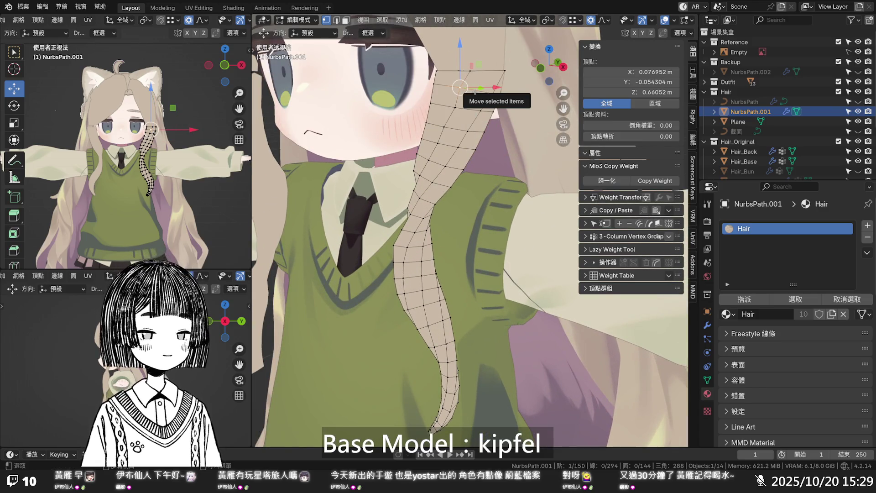
{"action": "key", "text": "g"}
{"action": "key", "text": "g"}
{"action": "left_click", "coordinate": [477, 94]}
{"action": "mouse_move", "coordinate": [477, 94]}
{"action": "middle_mouse_down"}
{"action": "mouse_move", "coordinate": [523, 119]}
{"action": "mouse_move", "coordinate": [516, 118]}
{"action": "middle_mouse_up"}
{"action": "key", "text": "KP_1"}
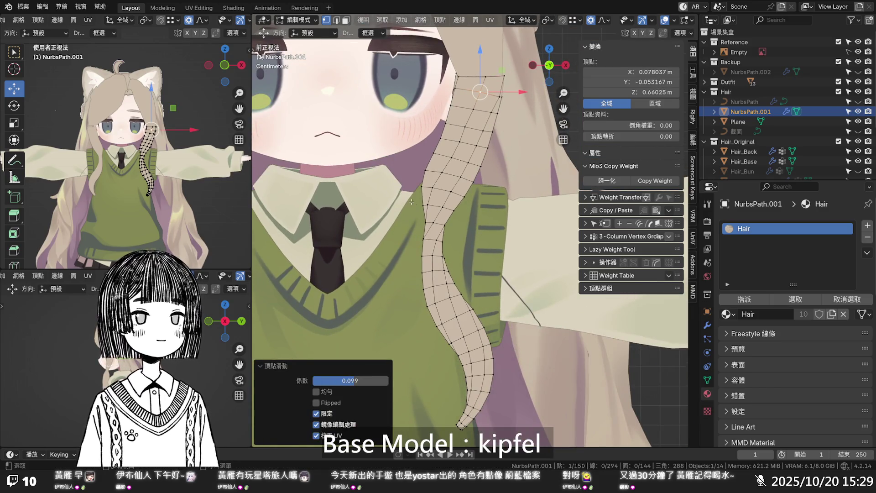
{"action": "key", "text": "alt+a"}
{"action": "scroll", "coordinate": [381, 203], "scroll_direction": "down", "scroll_amount": 3}
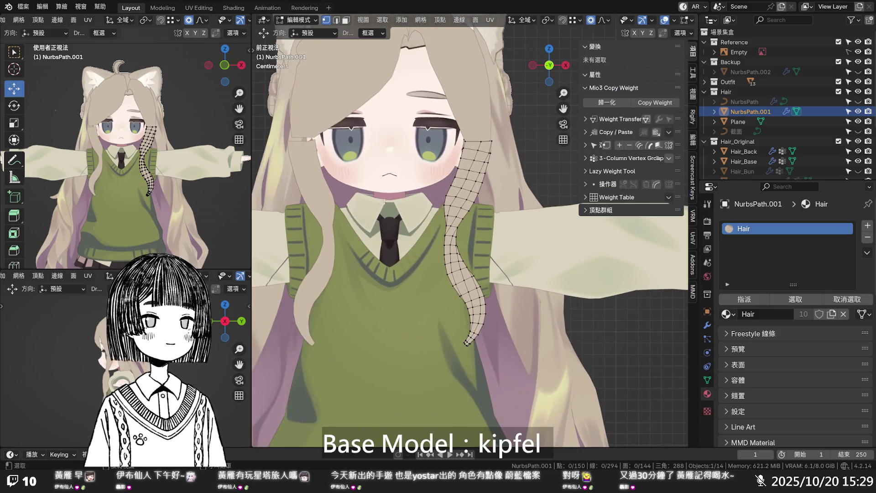
{"action": "scroll", "coordinate": [449, 175], "scroll_direction": "up", "scroll_amount": 2}
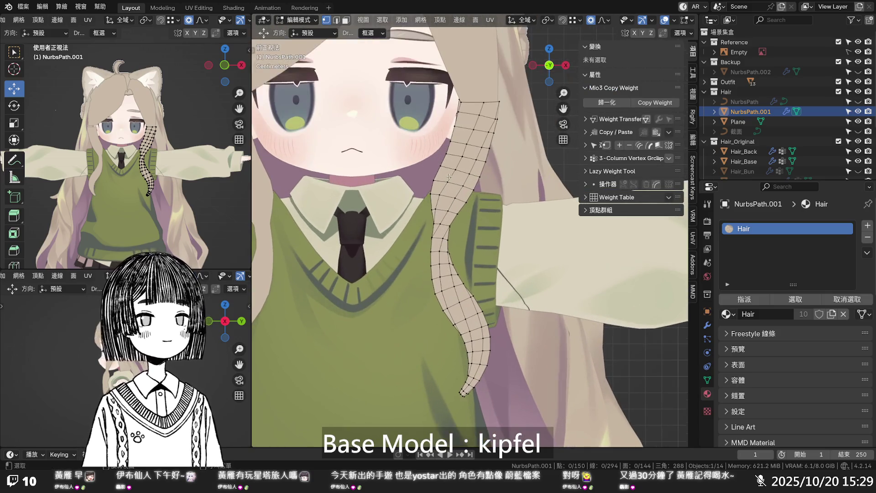
{"action": "mouse_move", "coordinate": [499, 363]}
{"action": "middle_mouse_down"}
{"action": "mouse_move", "coordinate": [365, 326]}
{"action": "mouse_move", "coordinate": [575, 279]}
{"action": "mouse_move", "coordinate": [613, 372]}
{"action": "middle_mouse_up"}
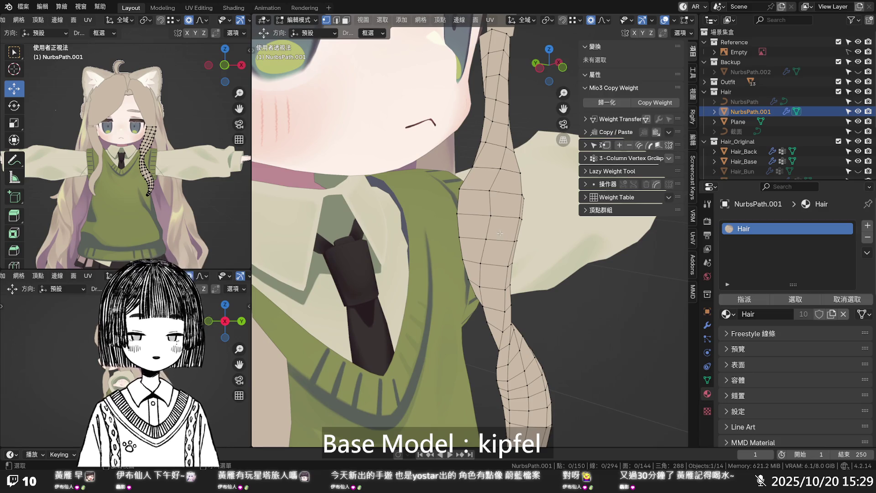
- Vertex-slide a collar vertex of the hair strip twice along its edge
{"action": "key", "text": "KP_1"}
{"action": "middle_click_drag", "start_coordinate": [431, 217], "coordinate": [519, 227]}
{"action": "left_click", "coordinate": [514, 208]}
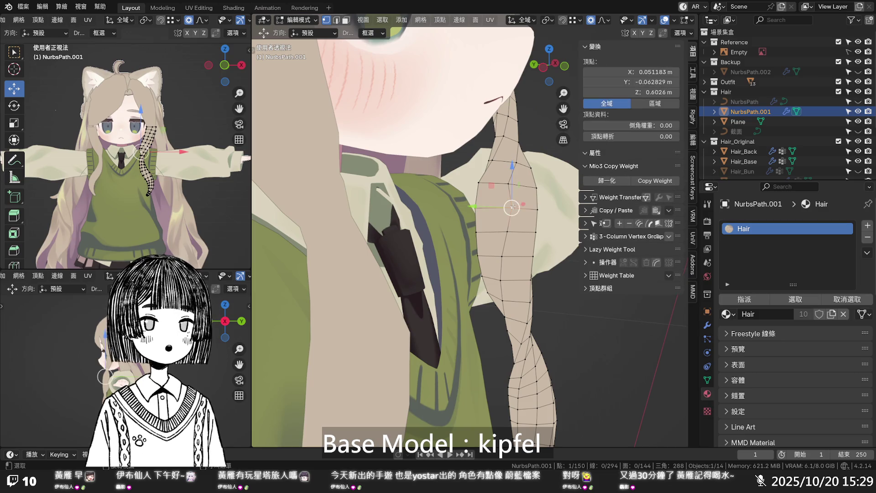
{"action": "key", "text": "g"}
{"action": "key", "text": "g"}
{"action": "left_click", "coordinate": [511, 208]}
{"action": "key", "text": "g"}
{"action": "key", "text": "g"}
{"action": "left_click", "coordinate": [503, 231]}
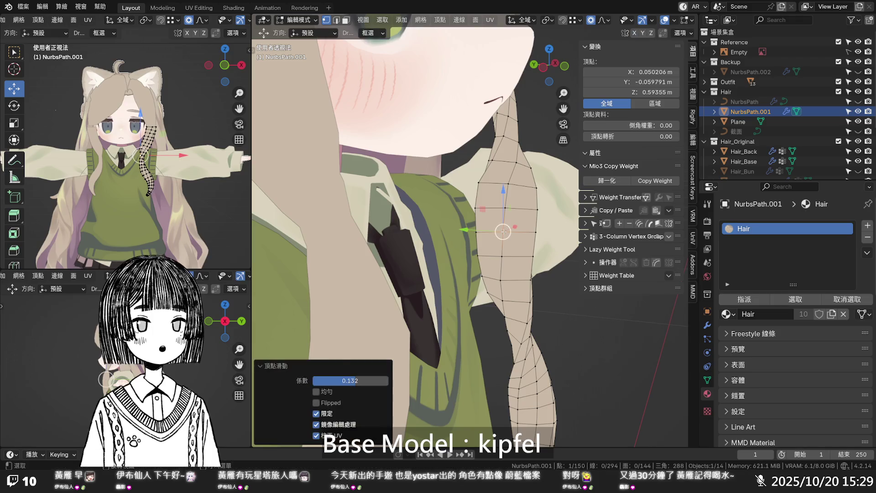
- Shift nearby strip vertices along X, one by -0.001288 m to X 0.04989 m, then view from the front
{"action": "mouse_move", "coordinate": [508, 259]}
{"action": "middle_mouse_down"}
{"action": "mouse_move", "coordinate": [429, 259]}
{"action": "mouse_move", "coordinate": [443, 227]}
{"action": "middle_mouse_up"}
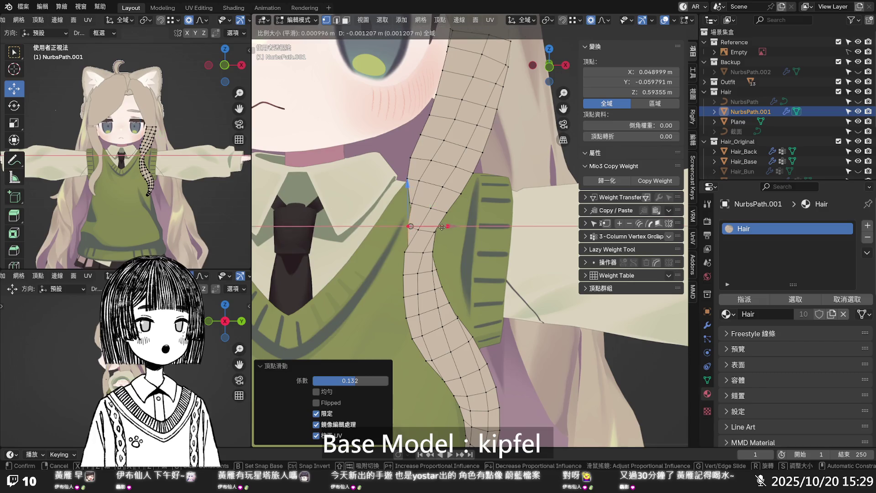
{"action": "left_click_drag", "start_coordinate": [446, 227], "coordinate": [442, 227]}
{"action": "middle_click_drag", "start_coordinate": [442, 226], "coordinate": [459, 251]}
{"action": "mouse_move", "coordinate": [459, 251]}
{"action": "left_mouse_down"}
{"action": "mouse_move", "coordinate": [446, 251]}
{"action": "mouse_move", "coordinate": [441, 278]}
{"action": "left_mouse_up"}
{"action": "left_click", "coordinate": [426, 277]}
{"action": "middle_click_drag", "start_coordinate": [441, 278], "coordinate": [472, 282]}
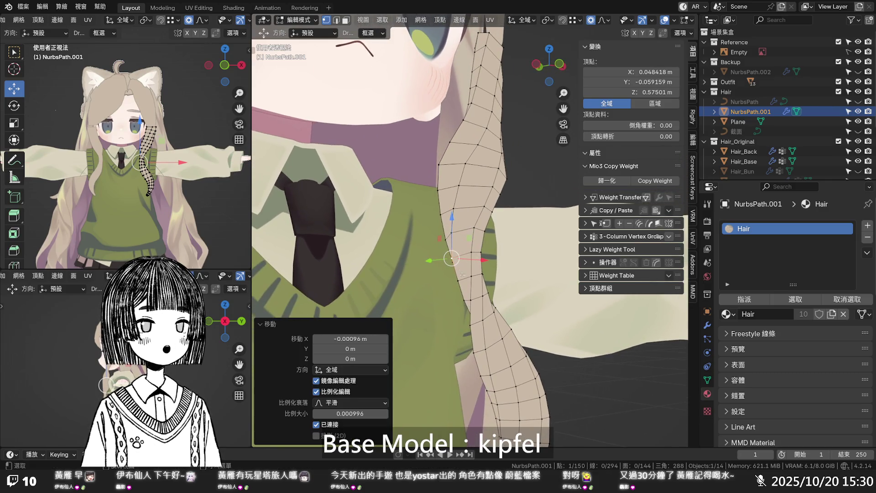
{"action": "left_click", "coordinate": [472, 281]}
{"action": "left_click_drag", "start_coordinate": [472, 281], "coordinate": [470, 281]}
{"action": "mouse_move", "coordinate": [470, 281]}
{"action": "middle_mouse_down"}
{"action": "mouse_move", "coordinate": [495, 237]}
{"action": "mouse_move", "coordinate": [471, 331]}
{"action": "mouse_move", "coordinate": [450, 316]}
{"action": "middle_mouse_up"}
{"action": "key", "text": "KP_1"}
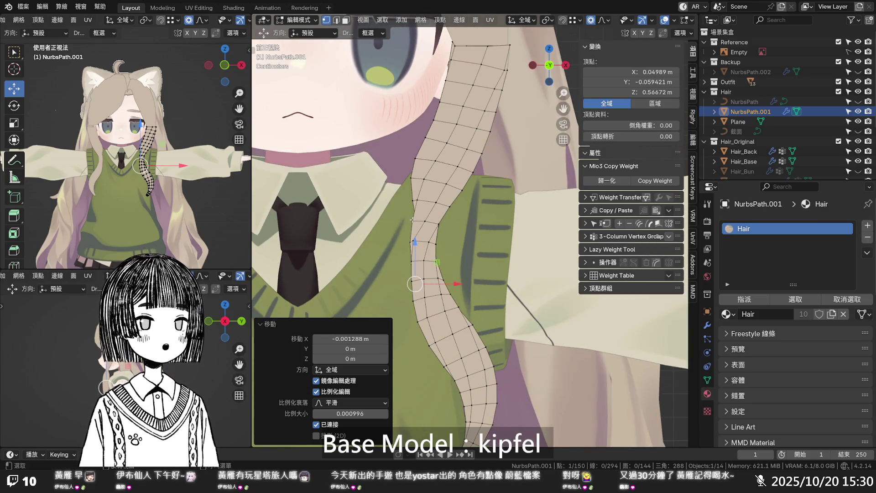
{"action": "key", "text": "alt+z"}
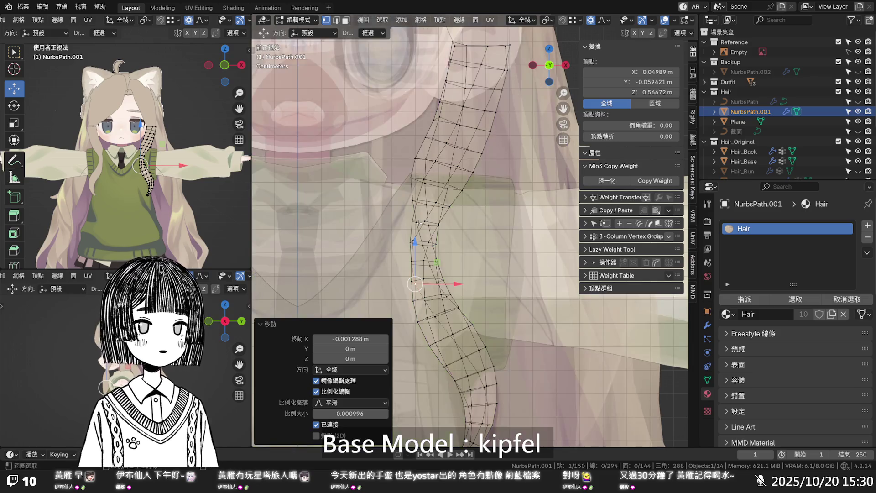
- Collapse the Hair_Original, Body and Bag Contents collections in the Outliner, leaving visibility unchanged
{"action": "key", "text": "alt+z"}
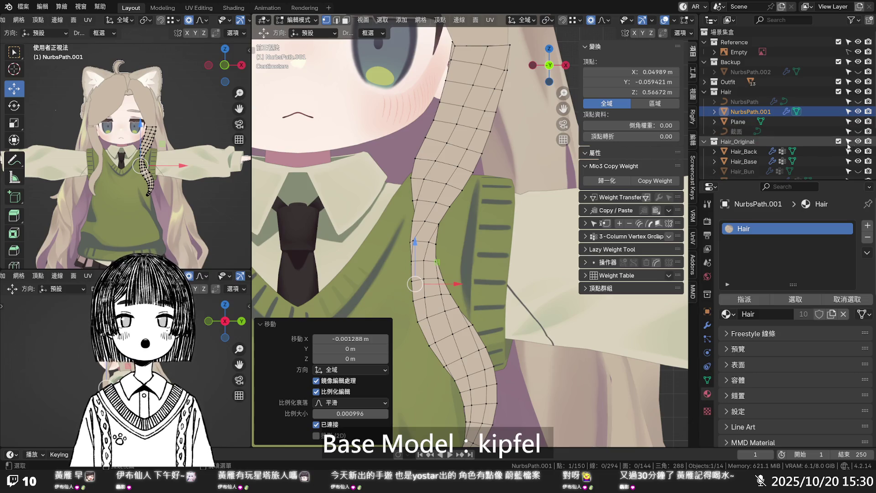
{"action": "left_click", "coordinate": [704, 141]}
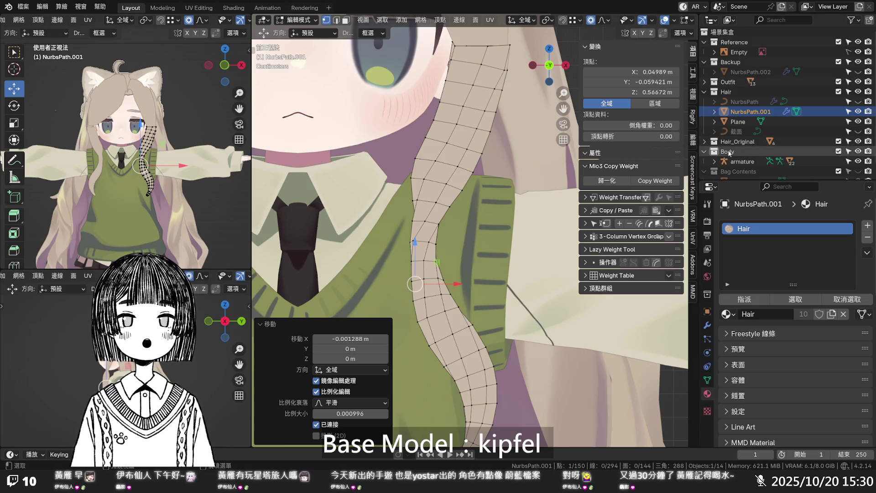
{"action": "left_click", "coordinate": [857, 152]}
{"action": "left_click", "coordinate": [858, 152]}
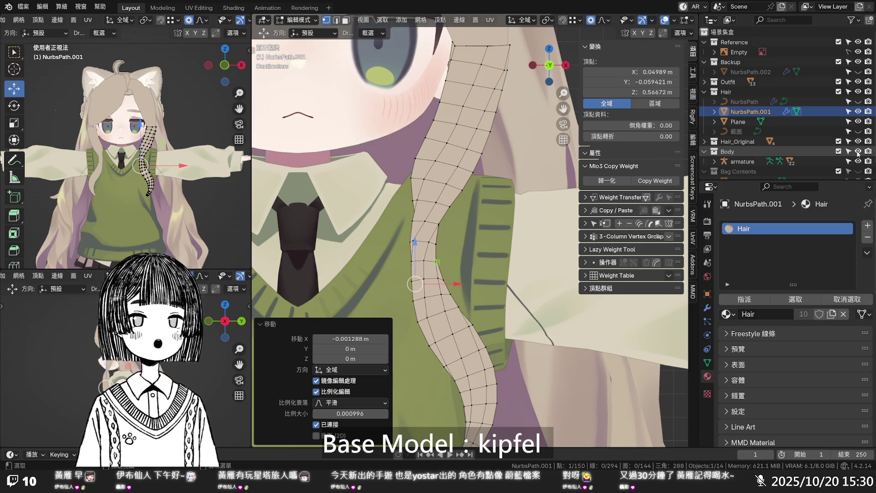
{"action": "left_click", "coordinate": [705, 152]}
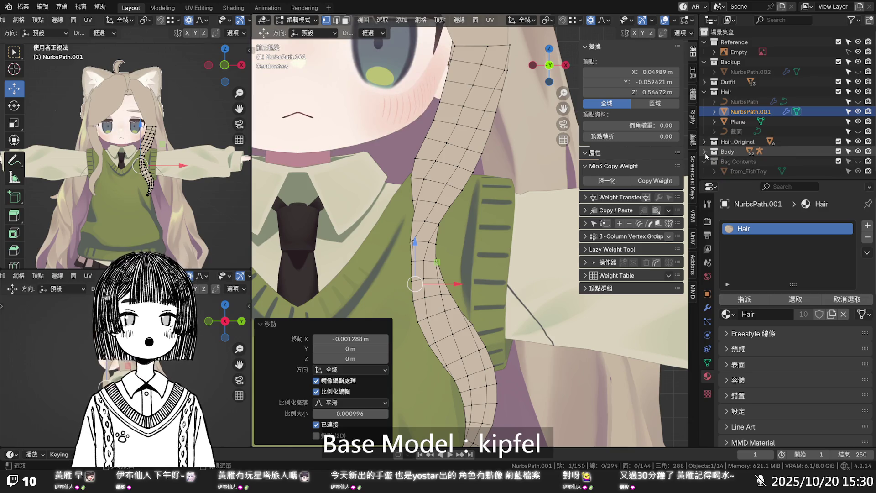
{"action": "left_click", "coordinate": [704, 162]}
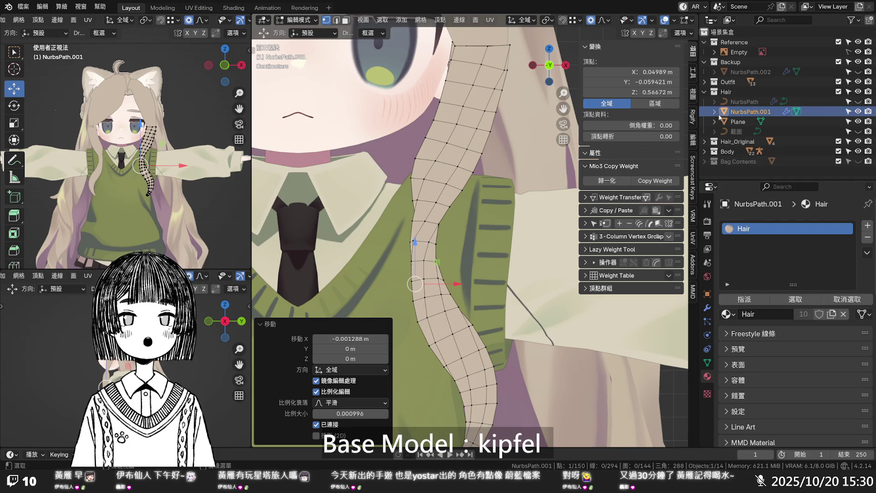
{"action": "left_click", "coordinate": [704, 62]}
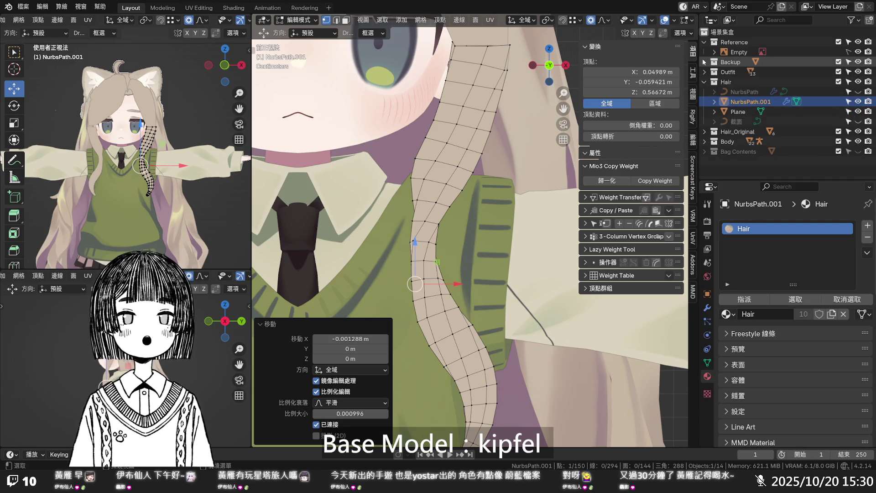
{"action": "left_click", "coordinate": [704, 62]}
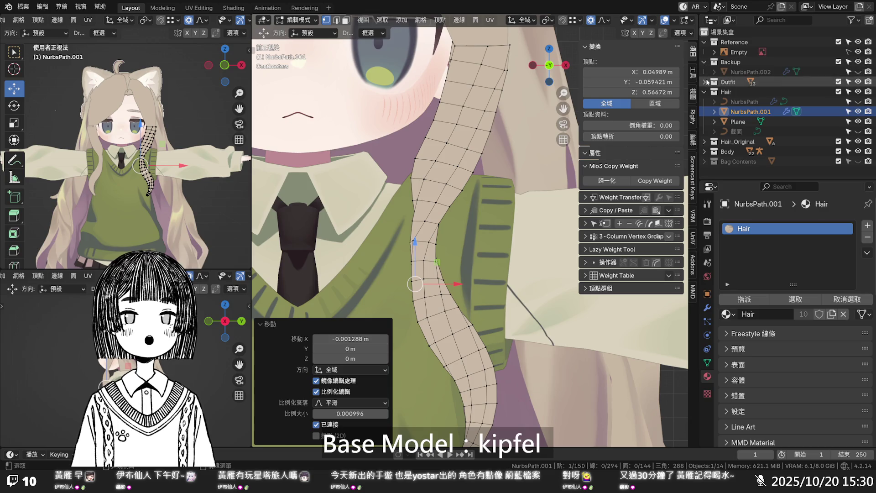
{"action": "left_click", "coordinate": [858, 81]}
{"action": "left_click", "coordinate": [858, 81]}
{"action": "left_click", "coordinate": [858, 81]}
{"action": "left_click", "coordinate": [857, 81]}
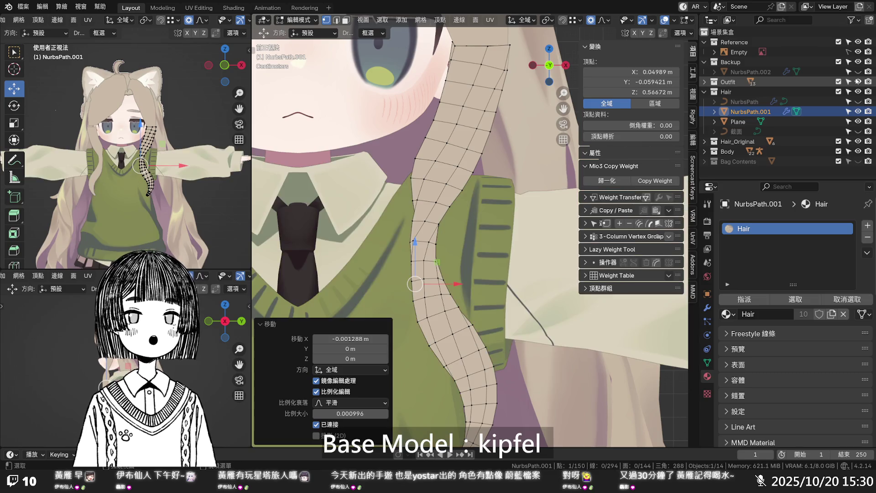
- Hide Hair_Back under Hair_Original and turn on X-ray
{"action": "left_click", "coordinate": [705, 142]}
{"action": "left_click", "coordinate": [859, 151]}
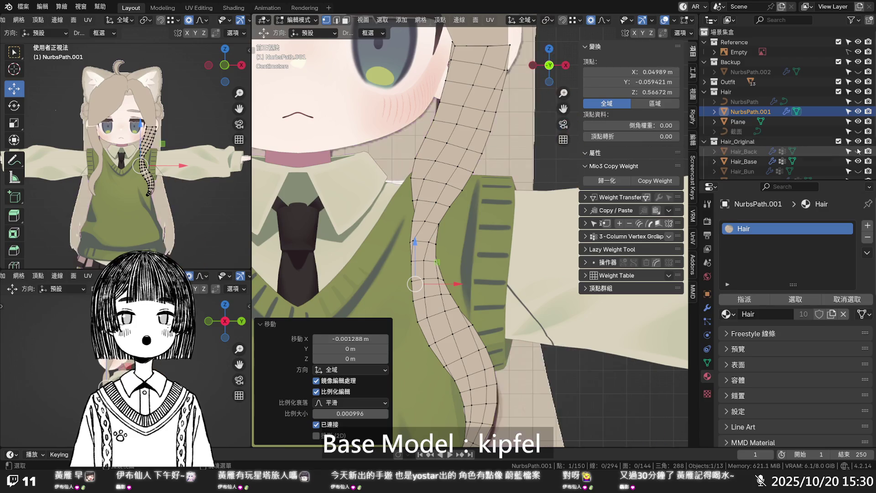
{"action": "key", "text": "alt+z"}
{"action": "scroll", "coordinate": [460, 223], "scroll_direction": "down", "scroll_amount": 3}
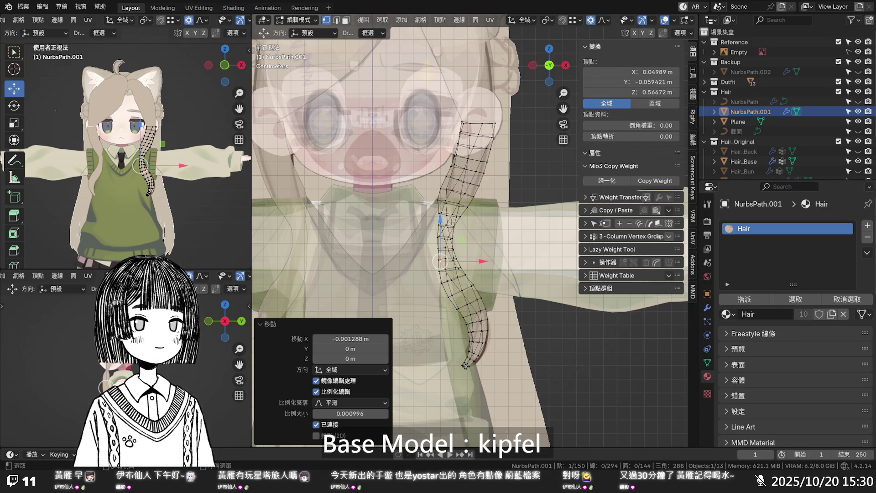
- Leave X-ray, orbit around the avatar, then zoom in on the strand over the vest in front view
{"action": "scroll", "coordinate": [451, 221], "scroll_direction": "up", "scroll_amount": 2}
{"action": "key", "text": "alt+z"}
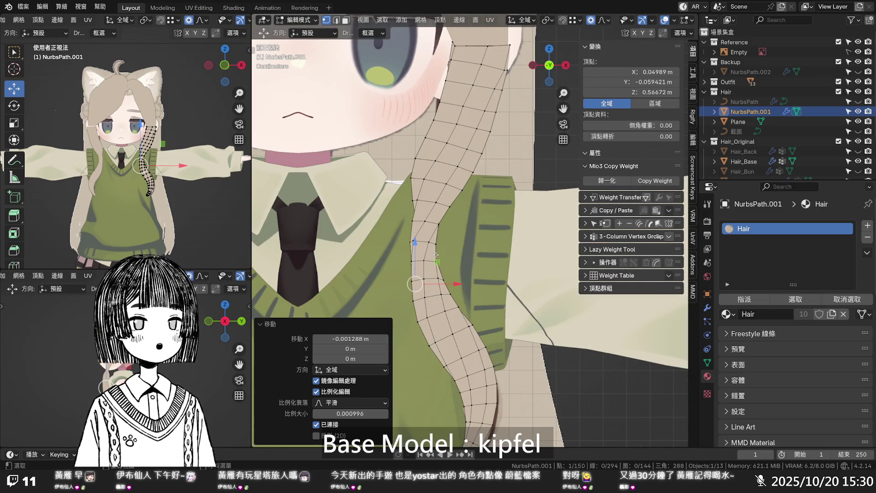
{"action": "mouse_move", "coordinate": [436, 254]}
{"action": "middle_mouse_down"}
{"action": "mouse_move", "coordinate": [357, 225]}
{"action": "mouse_move", "coordinate": [548, 231]}
{"action": "mouse_move", "coordinate": [395, 240]}
{"action": "mouse_move", "coordinate": [430, 232]}
{"action": "mouse_move", "coordinate": [339, 221]}
{"action": "mouse_move", "coordinate": [420, 221]}
{"action": "middle_mouse_up"}
{"action": "scroll", "coordinate": [488, 232], "scroll_direction": "down", "scroll_amount": 5}
{"action": "scroll", "coordinate": [548, 231], "scroll_direction": "up", "scroll_amount": 5}
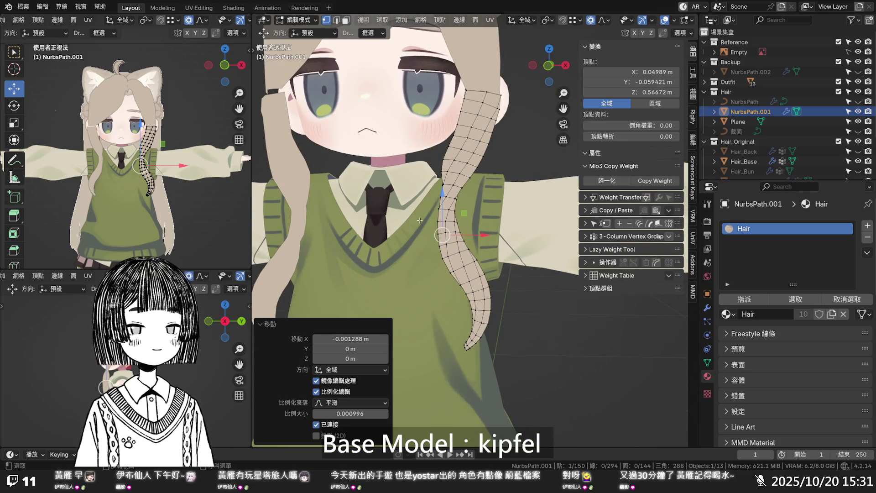
{"action": "key", "text": "KP_1"}
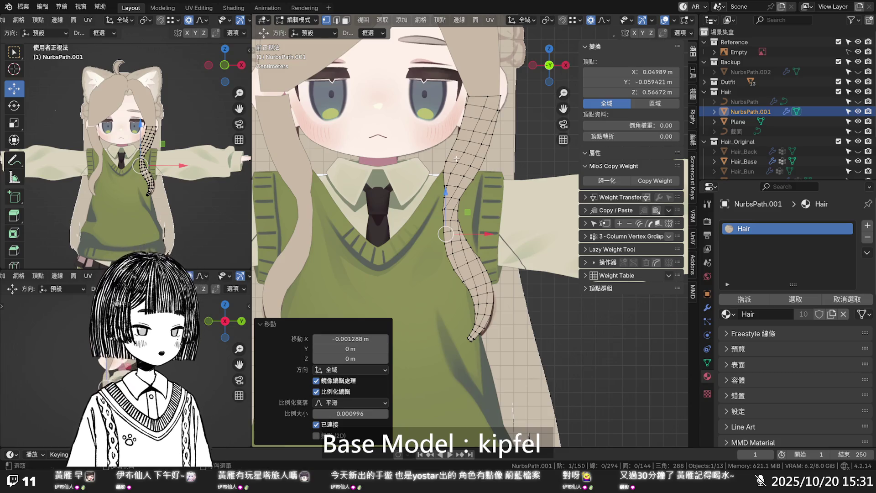
{"action": "scroll", "coordinate": [453, 154], "scroll_direction": "up", "scroll_amount": 5}
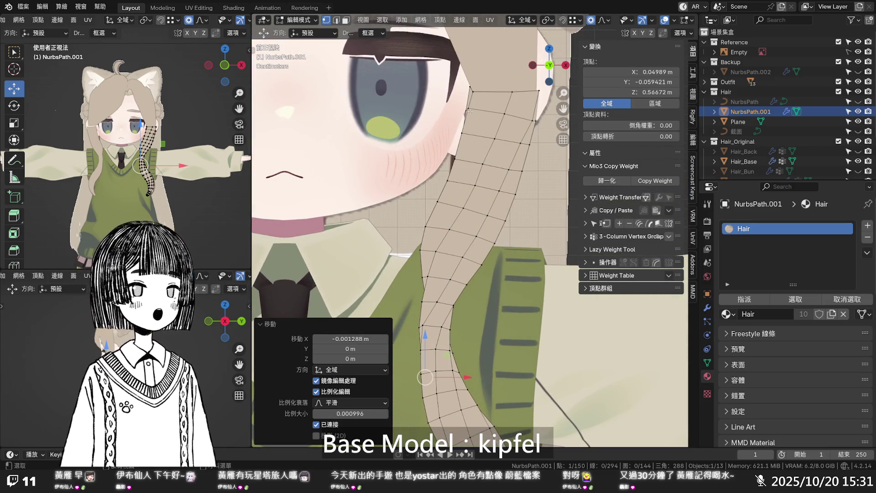
- Nudge an upper strip edge vertex -0.00073 m along X with smooth proportional editing
{"action": "left_click", "coordinate": [468, 109]}
{"action": "left_click_drag", "start_coordinate": [508, 108], "coordinate": [501, 108]}
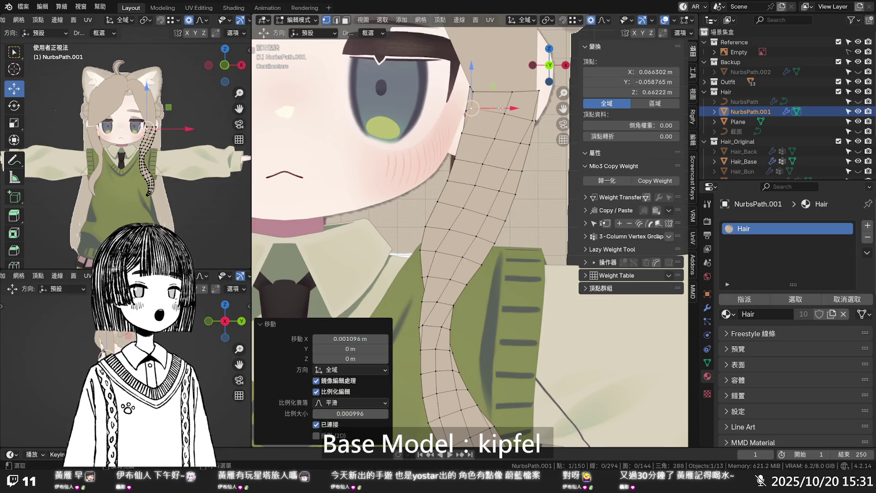
{"action": "mouse_move", "coordinate": [498, 110]}
{"action": "middle_mouse_down"}
{"action": "mouse_move", "coordinate": [518, 152]}
{"action": "mouse_move", "coordinate": [471, 139]}
{"action": "middle_mouse_up"}
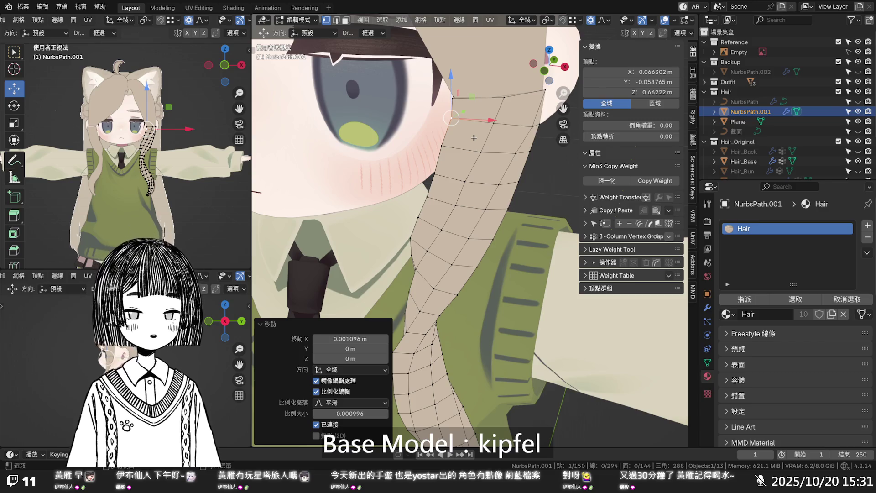
{"action": "key", "text": "KP_1"}
{"action": "key", "text": "alt+z"}
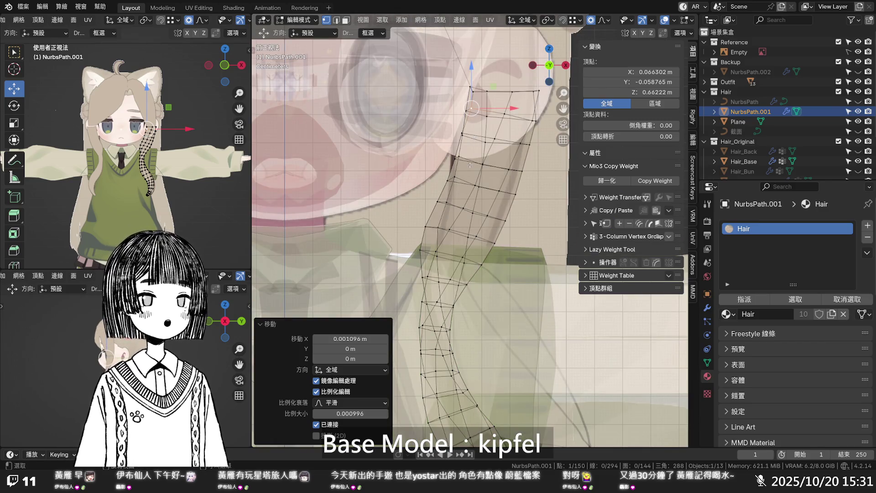
- Move three lower strip vertices one by one along X in X-ray view
{"action": "left_click", "coordinate": [447, 181]}
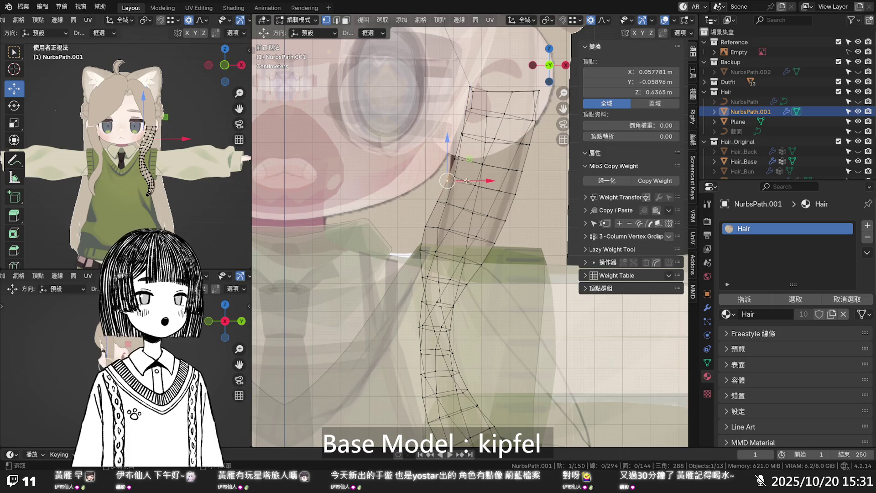
{"action": "key", "text": "g"}
{"action": "key", "text": "x"}
{"action": "left_click", "coordinate": [444, 197]}
{"action": "left_click", "coordinate": [445, 200]}
{"action": "key", "text": "g"}
{"action": "key", "text": "x"}
{"action": "left_click", "coordinate": [429, 228]}
{"action": "left_click", "coordinate": [435, 227]}
{"action": "key", "text": "g"}
{"action": "key", "text": "x"}
{"action": "left_click", "coordinate": [422, 249]}
- Shift the vertices near the strip's end sideways along X to hug the collar
{"action": "left_click", "coordinate": [423, 250]}
{"action": "key", "text": "g"}
{"action": "key", "text": "x"}
{"action": "left_click", "coordinate": [452, 256]}
{"action": "key", "text": "alt+z"}
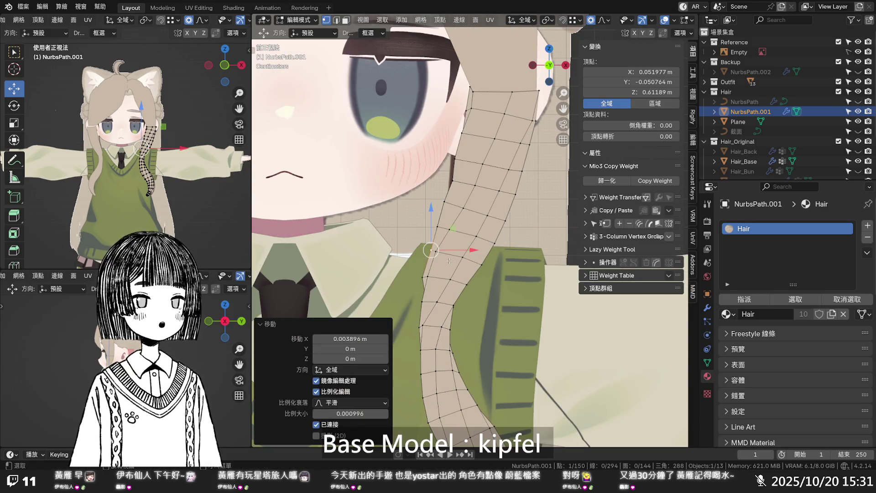
{"action": "left_click", "coordinate": [423, 278]}
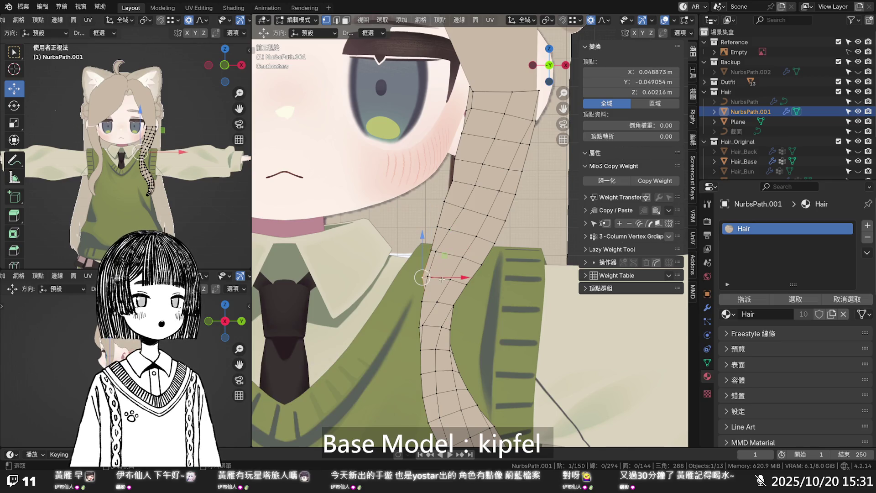
{"action": "key", "text": "g"}
{"action": "key", "text": "x"}
{"action": "left_click", "coordinate": [449, 279]}
{"action": "left_click", "coordinate": [428, 277]}
{"action": "key", "text": "g"}
{"action": "key", "text": "x"}
{"action": "left_click", "coordinate": [443, 278]}
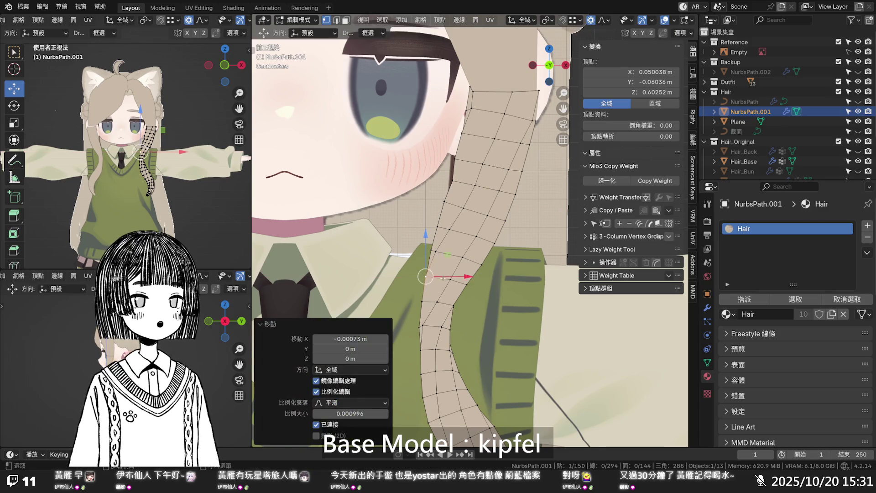
- Check the strand in X-ray and from the front, then select the strip's left edge loop
{"action": "key", "text": "alt+z"}
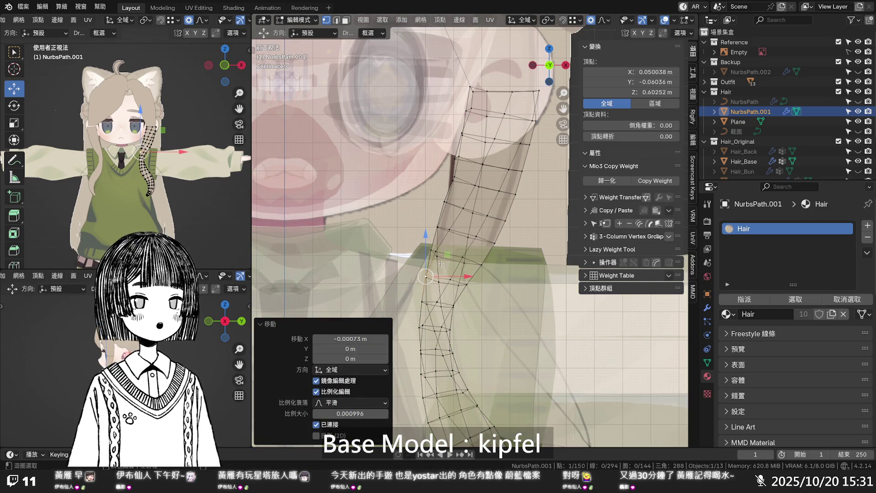
{"action": "key", "text": "alt+z"}
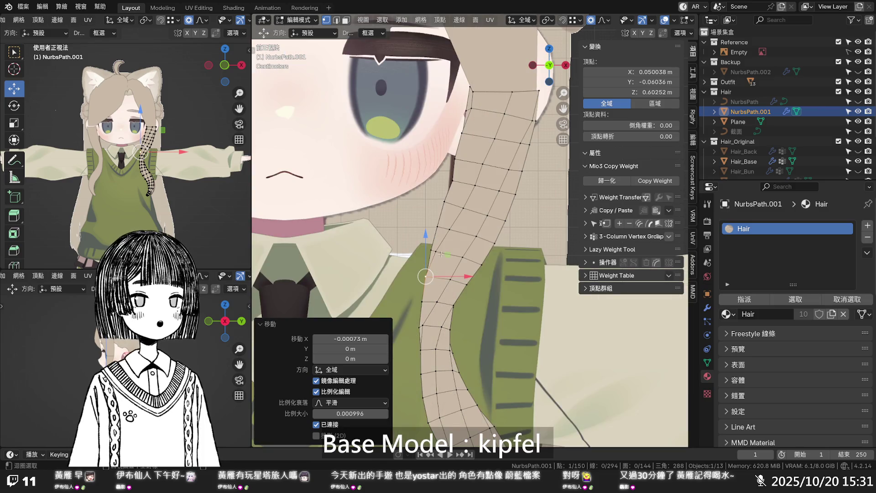
{"action": "key", "text": "alt+z"}
{"action": "key", "text": "alt+z"}
{"action": "mouse_move", "coordinate": [441, 254]}
{"action": "middle_mouse_down"}
{"action": "mouse_move", "coordinate": [464, 229]}
{"action": "mouse_move", "coordinate": [490, 229]}
{"action": "mouse_move", "coordinate": [540, 187]}
{"action": "mouse_move", "coordinate": [435, 220]}
{"action": "mouse_move", "coordinate": [409, 195]}
{"action": "mouse_move", "coordinate": [435, 232]}
{"action": "middle_mouse_up"}
{"action": "key", "text": "alt+z"}
{"action": "key", "text": "KP_1"}
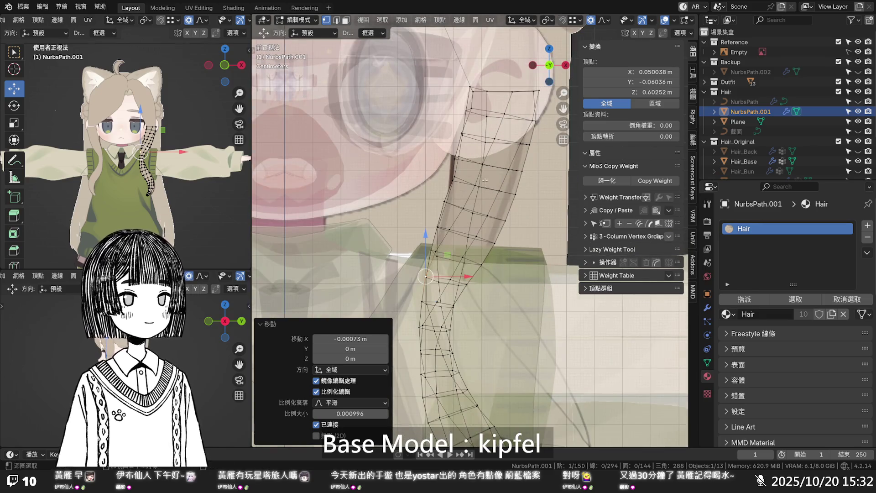
{"action": "key", "text": "alt+z"}
{"action": "left_click", "coordinate": [473, 99], "text": "alt"}
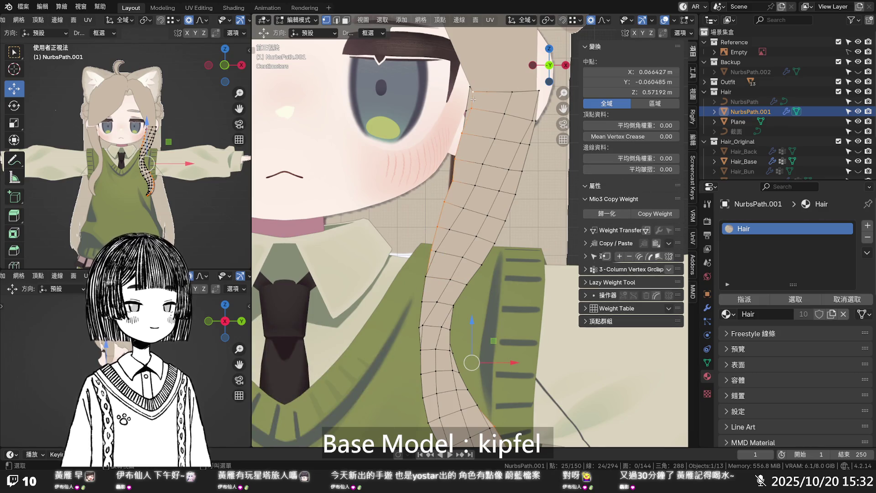
- Mark the selected left edge loop as a UV seam in edge mode and inspect it
{"action": "key", "text": "2"}
{"action": "right_click", "coordinate": [472, 99]}
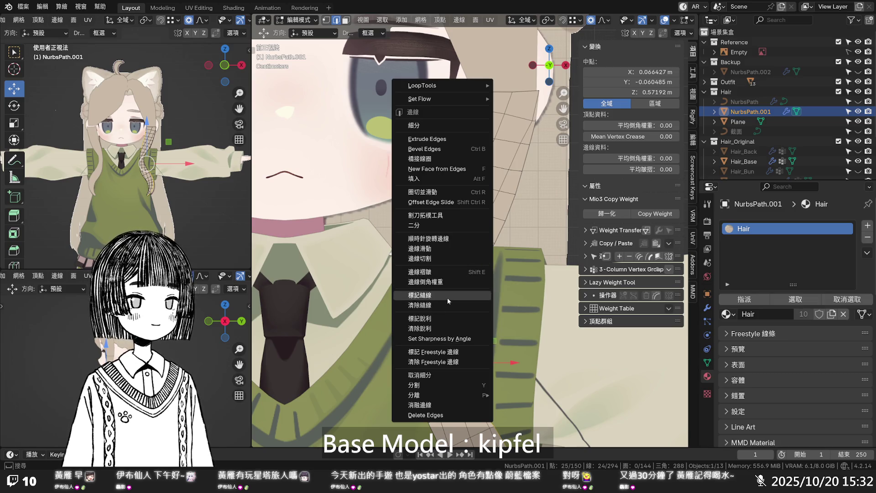
{"action": "left_click", "coordinate": [447, 297]}
{"action": "left_click", "coordinate": [488, 220]}
{"action": "key", "text": "alt+z"}
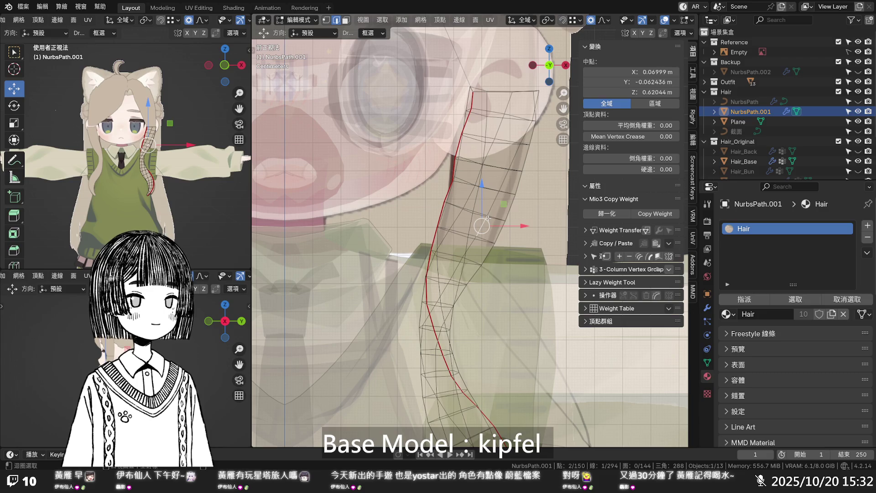
{"action": "key", "text": "alt+z"}
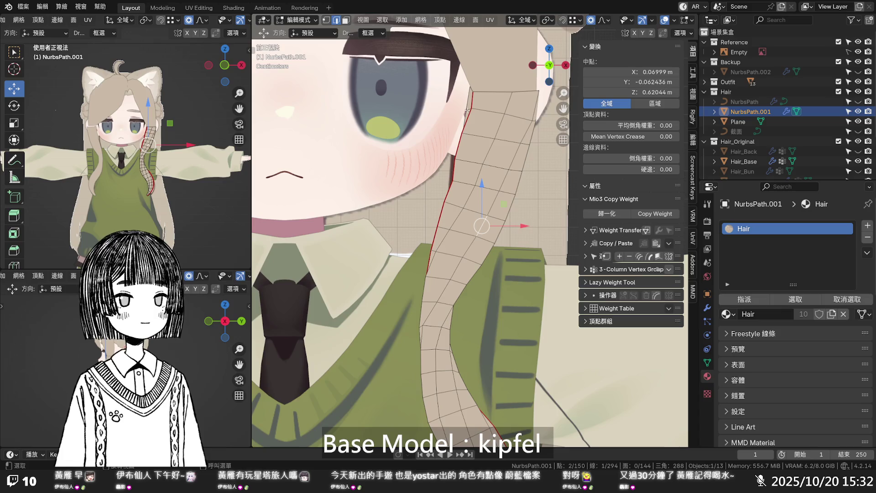
{"action": "key", "text": "alt+z"}
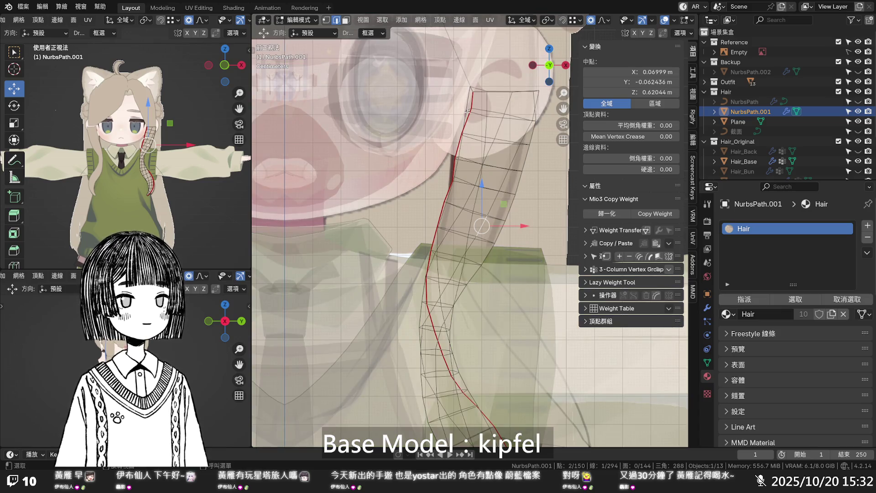
{"action": "key", "text": "alt+z"}
{"action": "middle_click_drag", "start_coordinate": [474, 114], "coordinate": [501, 167]}
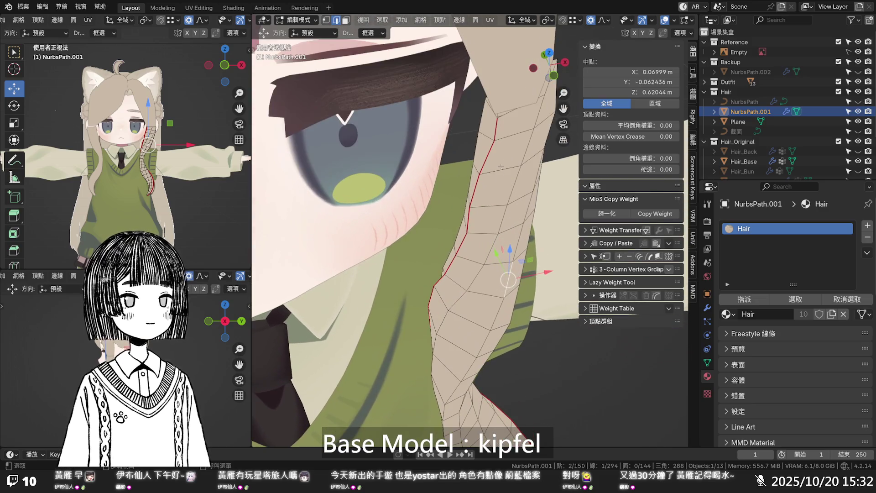
{"action": "left_click", "coordinate": [497, 117]}
- Adjust the strip's tip vertex along Y and X, and lower a higher vertex along Z
{"action": "key", "text": "1"}
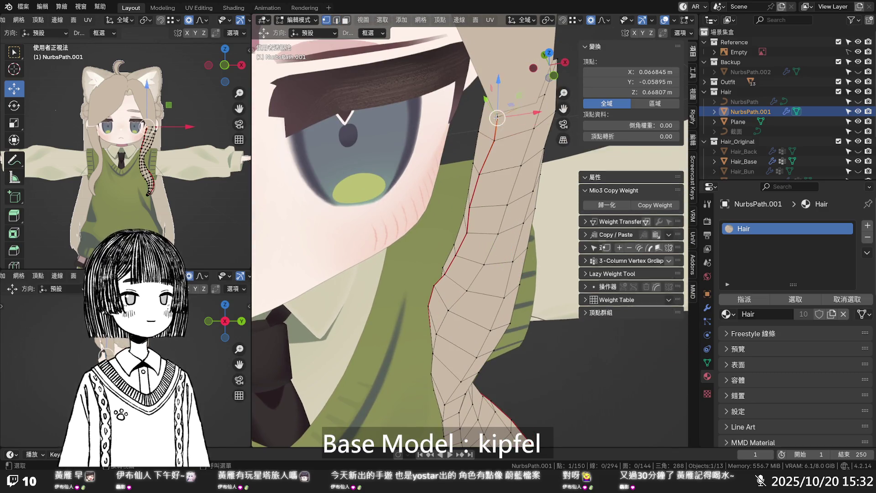
{"action": "left_click_drag", "start_coordinate": [490, 110], "coordinate": [481, 132]}
{"action": "key", "text": "KP_1"}
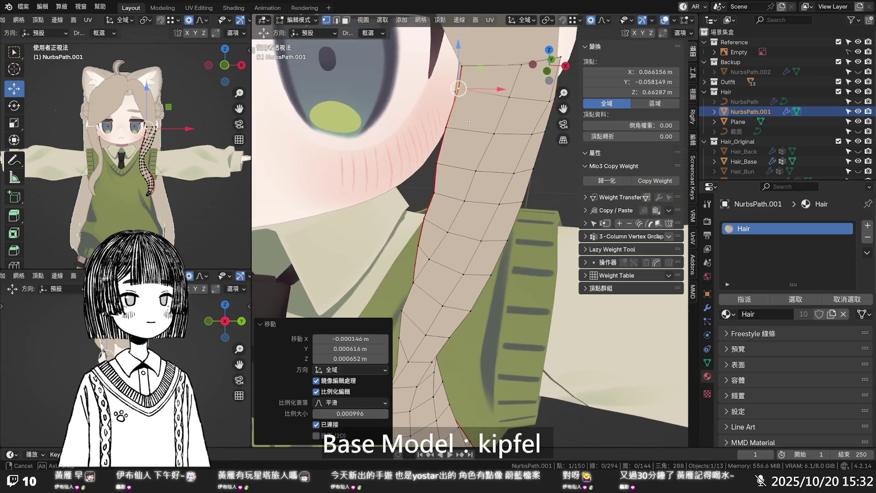
{"action": "left_click_drag", "start_coordinate": [494, 82], "coordinate": [491, 82]}
{"action": "left_click", "coordinate": [484, 64]}
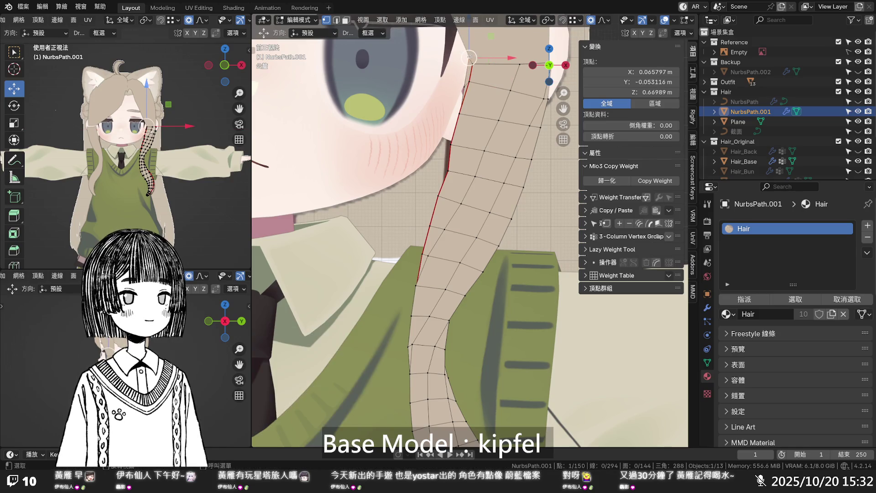
{"action": "key", "text": "alt+z"}
{"action": "mouse_move", "coordinate": [468, 52]}
{"action": "left_mouse_down"}
{"action": "mouse_move", "coordinate": [518, 64]}
{"action": "mouse_move", "coordinate": [497, 85]}
{"action": "mouse_move", "coordinate": [506, 86]}
{"action": "left_mouse_up"}
- Slide upper strip edge vertices sideways along X to follow the face contour
{"action": "left_click", "coordinate": [465, 86]}
{"action": "left_click", "coordinate": [464, 115]}
{"action": "left_click_drag", "start_coordinate": [493, 115], "coordinate": [482, 117]}
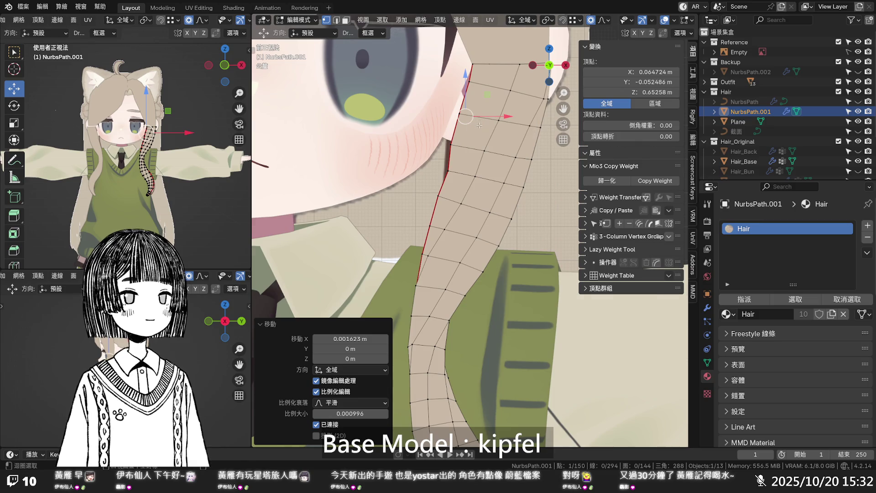
{"action": "key", "text": "alt+z"}
{"action": "left_click", "coordinate": [459, 142]}
{"action": "left_click_drag", "start_coordinate": [470, 142], "coordinate": [475, 150]}
{"action": "key", "text": "alt+z"}
- Check the strand from an angle and the front, then nudge one more vertex along X
{"action": "mouse_move", "coordinate": [474, 150]}
{"action": "middle_mouse_down"}
{"action": "mouse_move", "coordinate": [511, 137]}
{"action": "mouse_move", "coordinate": [486, 156]}
{"action": "middle_mouse_up"}
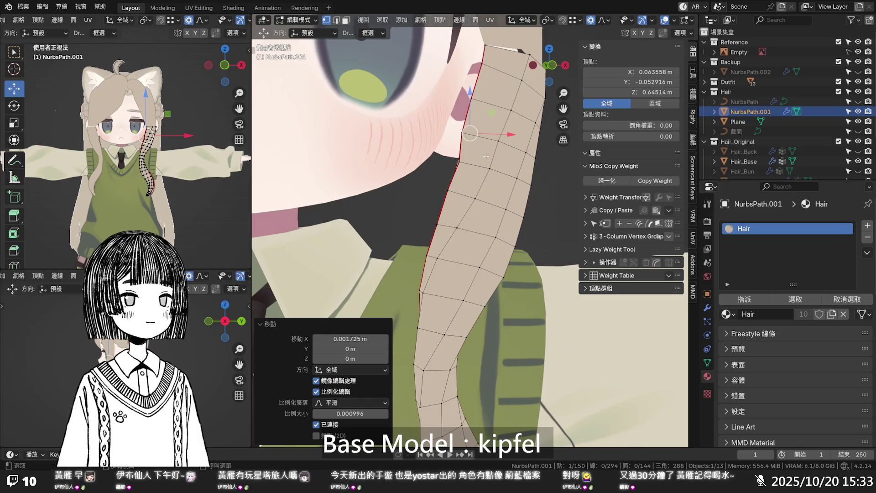
{"action": "key", "text": "KP_1"}
{"action": "left_click", "coordinate": [451, 169]}
{"action": "left_click_drag", "start_coordinate": [465, 168], "coordinate": [463, 170]}
{"action": "key", "text": "alt+z"}
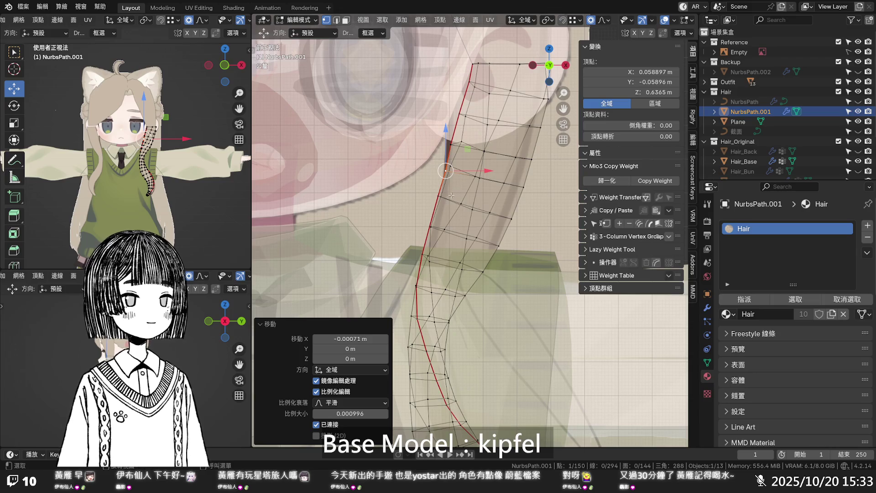
- Nudge two strip vertices beside the neck sideways along X
{"action": "left_click", "coordinate": [453, 144]}
{"action": "left_click_drag", "start_coordinate": [454, 145], "coordinate": [458, 112]}
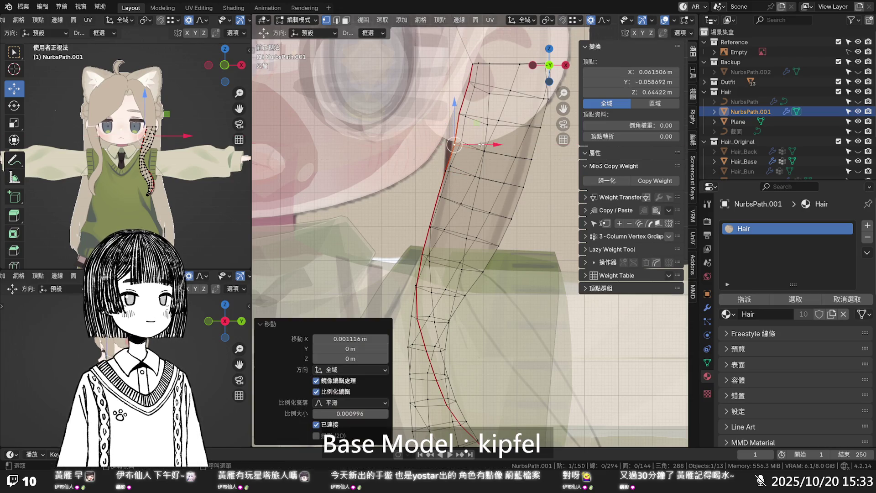
{"action": "left_click", "coordinate": [458, 111]}
{"action": "key", "text": "g"}
{"action": "key", "text": "x"}
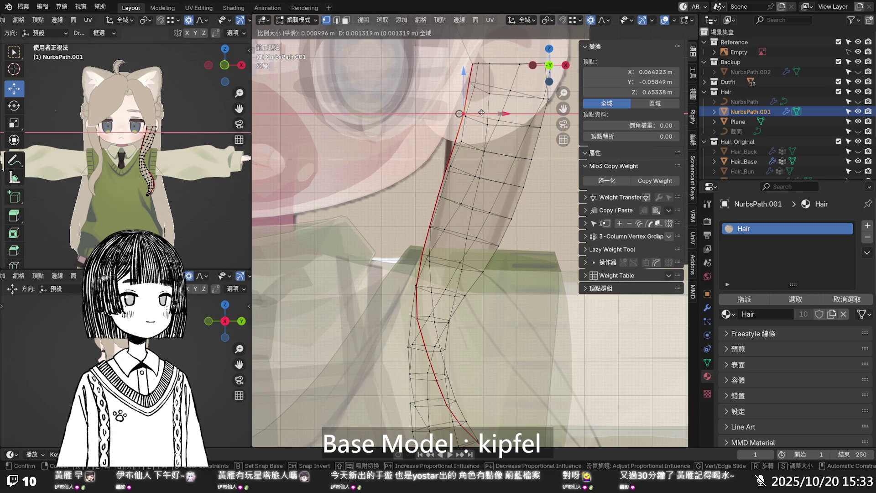
{"action": "left_click", "coordinate": [474, 113]}
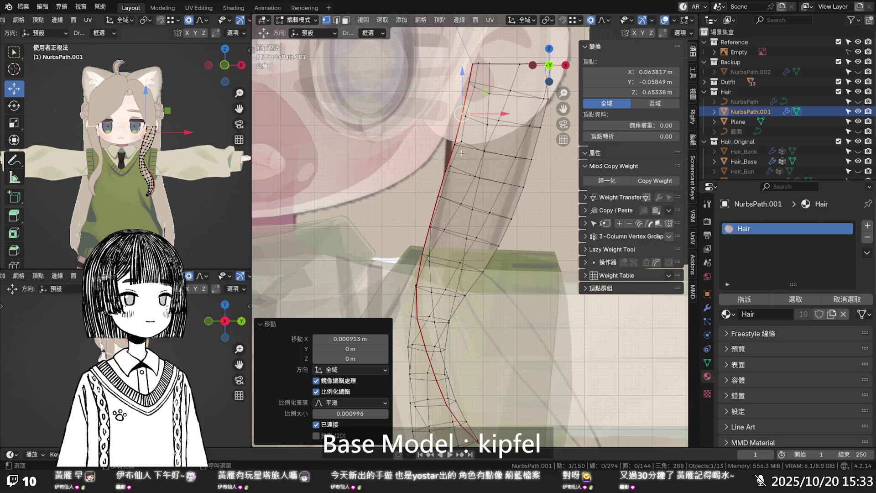
- Shift two more strip vertices along Z to tidy the outline
{"action": "left_click", "coordinate": [462, 142]}
{"action": "key", "text": "g"}
{"action": "key", "text": "z"}
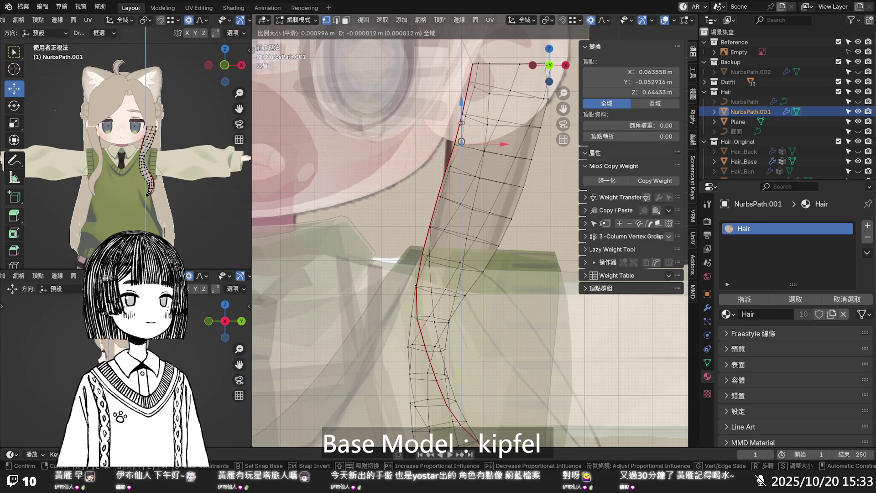
{"action": "left_click", "coordinate": [461, 124]}
{"action": "left_click", "coordinate": [451, 165]}
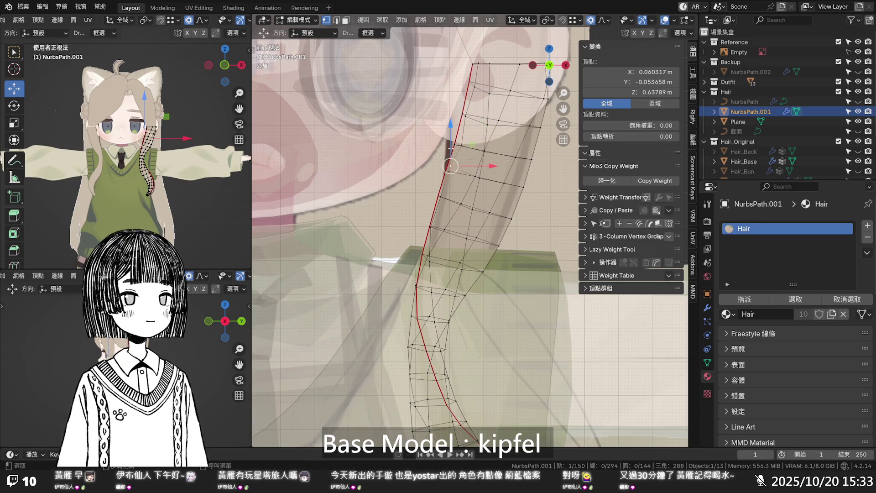
{"action": "key", "text": "g"}
{"action": "key", "text": "z"}
{"action": "left_click", "coordinate": [451, 156]}
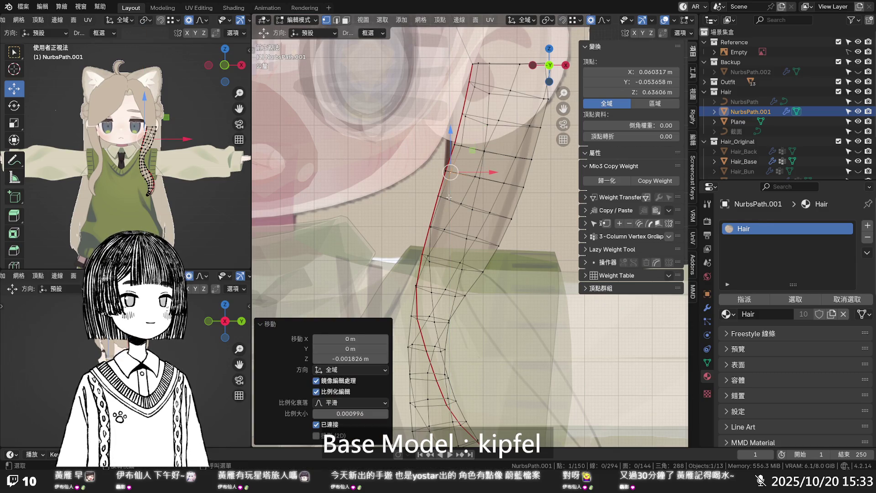
- Flatten the six-vertex ring across the strip to one height with scale Z 0
{"action": "key", "text": "alt+z"}
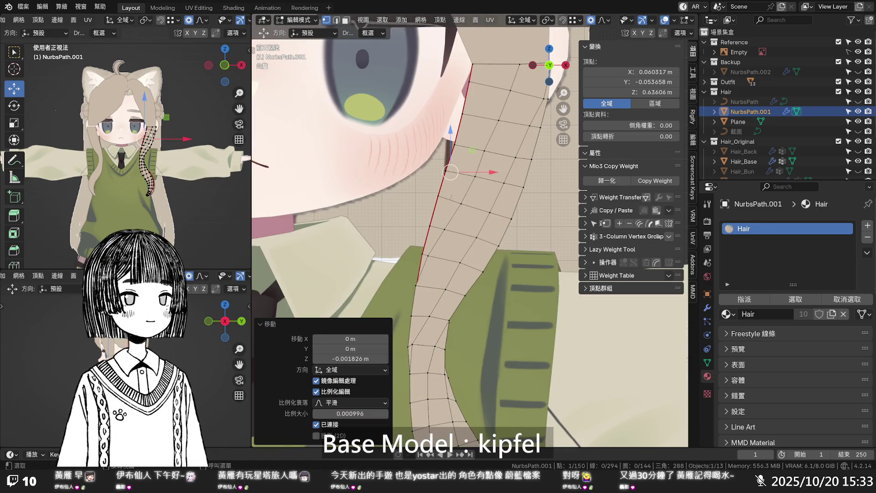
{"action": "scroll", "coordinate": [469, 182], "scroll_direction": "down", "scroll_amount": 1}
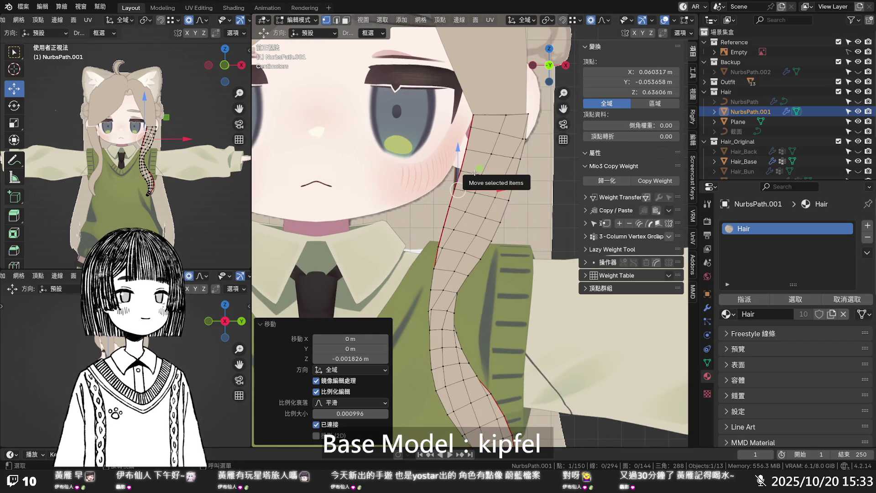
{"action": "left_click", "coordinate": [475, 173], "text": "alt"}
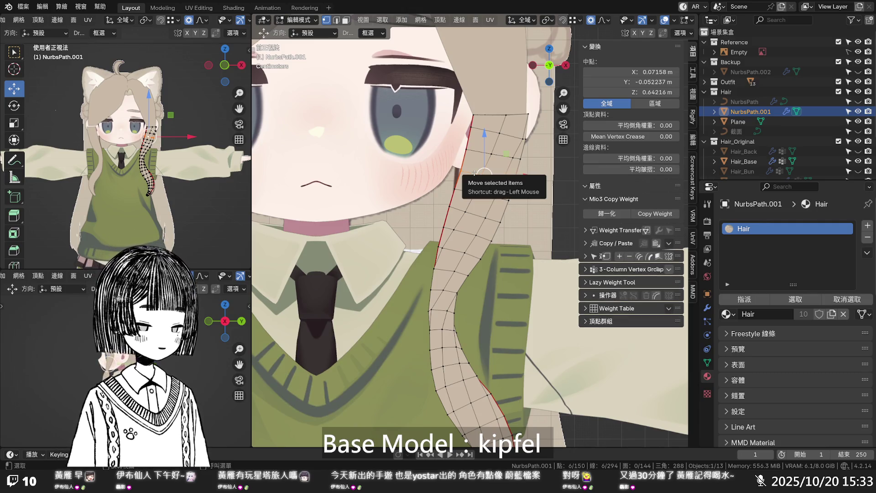
{"action": "type", "text": "sz"}
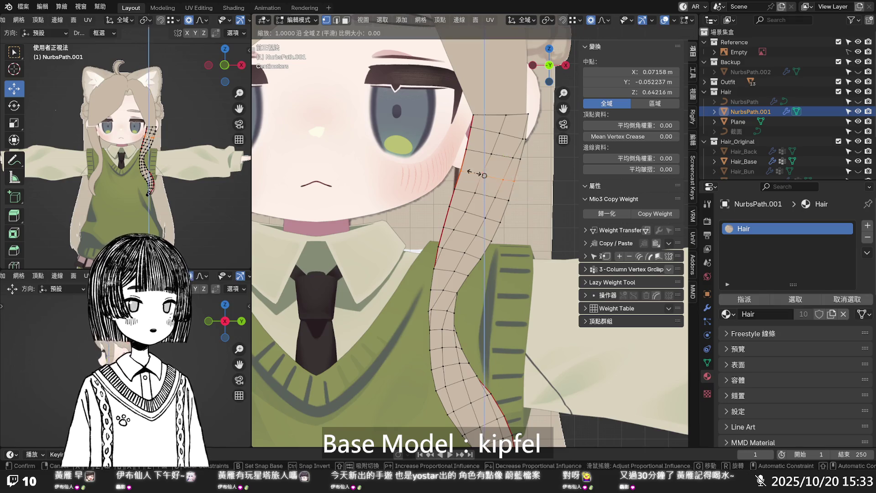
{"action": "type", "text": "0"}
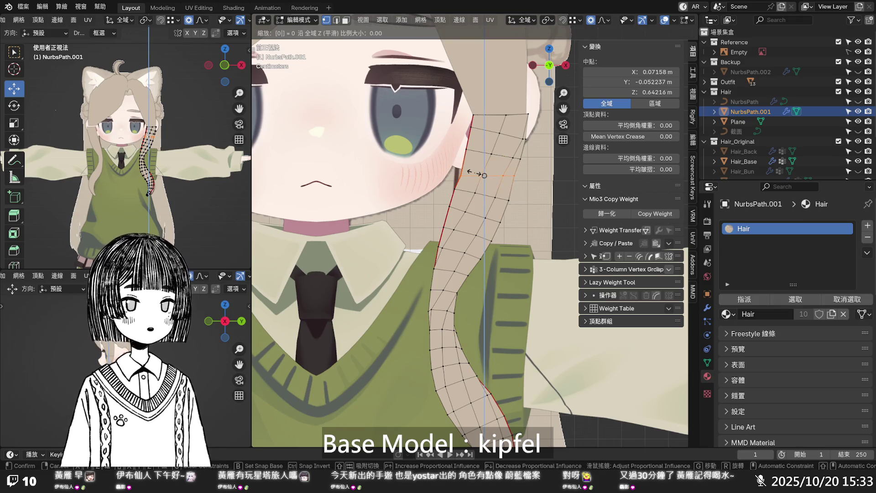
{"action": "key", "text": "Return"}
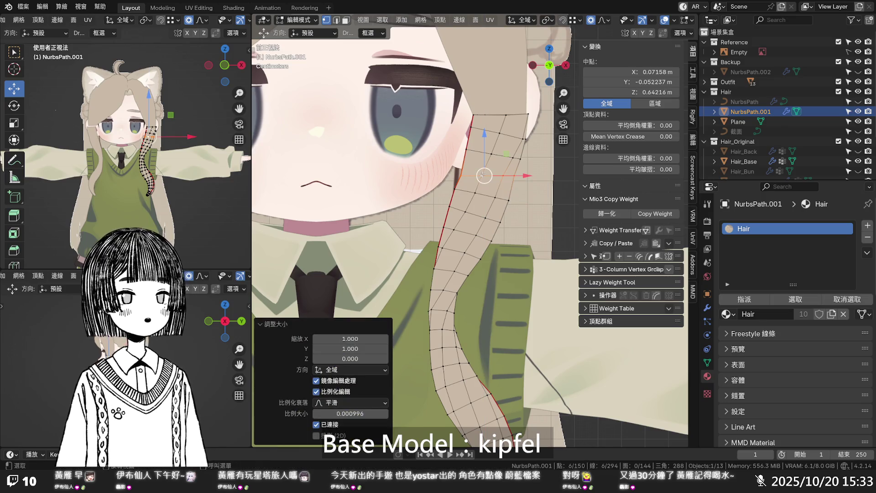
- Nudge a strip vertex slightly along X and apply Set Edge Flow to a loop across the strip
{"action": "key", "text": "alt+z"}
{"action": "scroll", "coordinate": [483, 175], "scroll_direction": "up", "scroll_amount": 2}
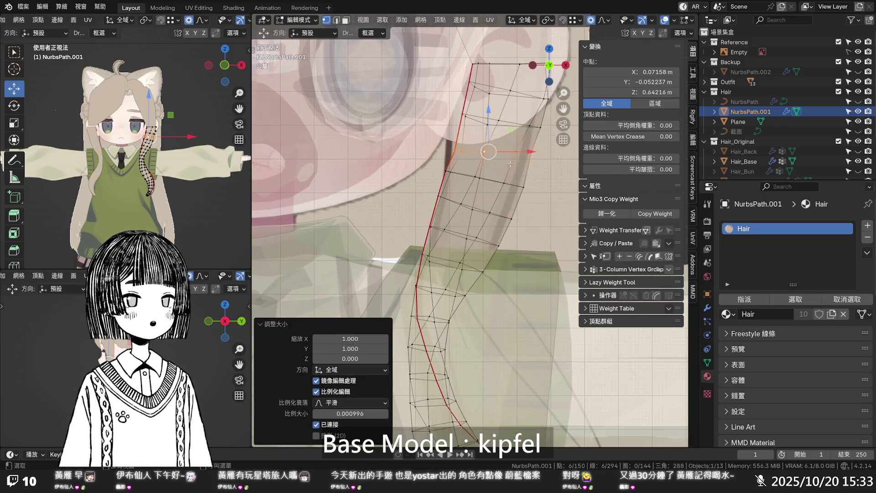
{"action": "left_click", "coordinate": [531, 151]}
{"action": "left_click_drag", "start_coordinate": [530, 151], "coordinate": [531, 151]}
{"action": "left_click", "coordinate": [478, 116], "text": "alt"}
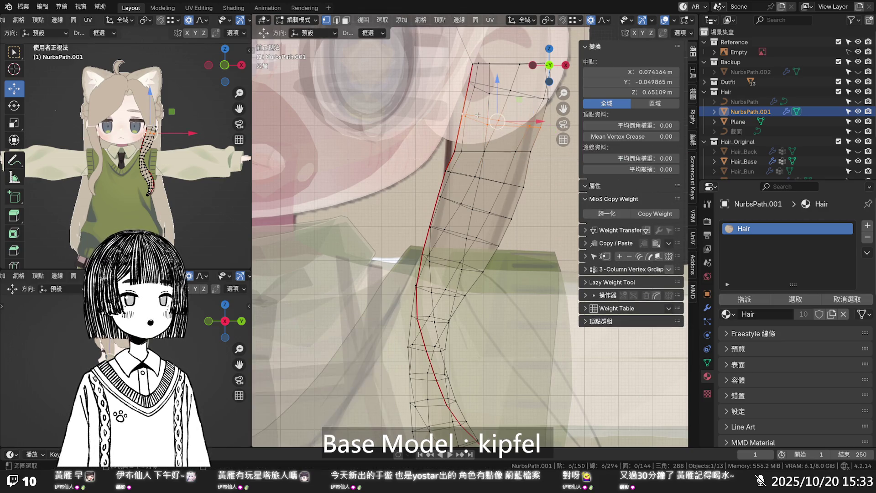
{"action": "key", "text": "q"}
{"action": "left_click", "coordinate": [477, 115]}
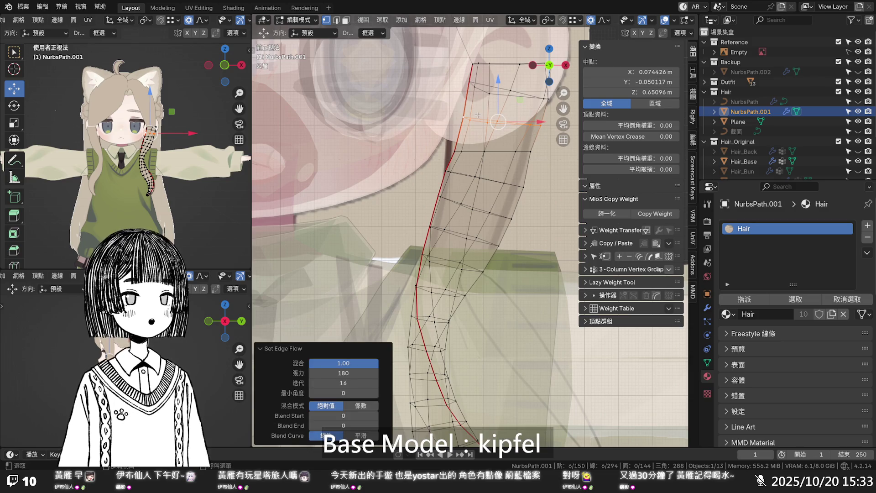
- Reposition two edge vertices of the strip for a cleaner outline
{"action": "left_click", "coordinate": [455, 151]}
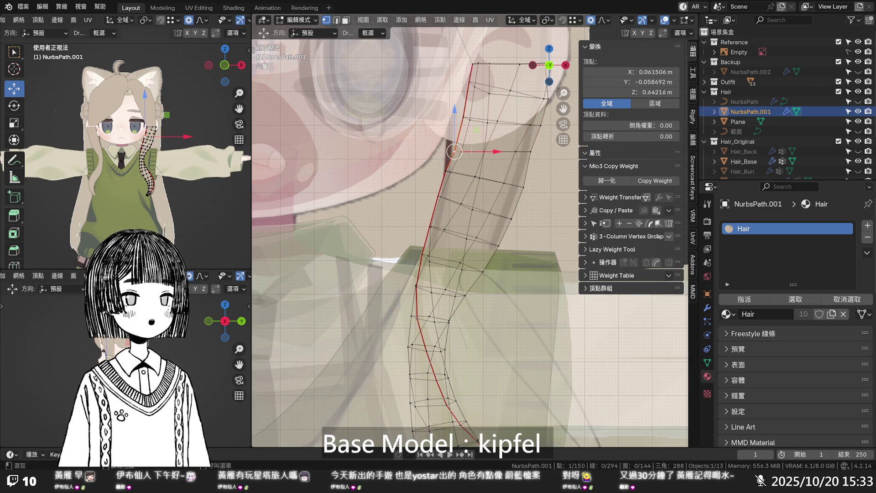
{"action": "key", "text": "g"}
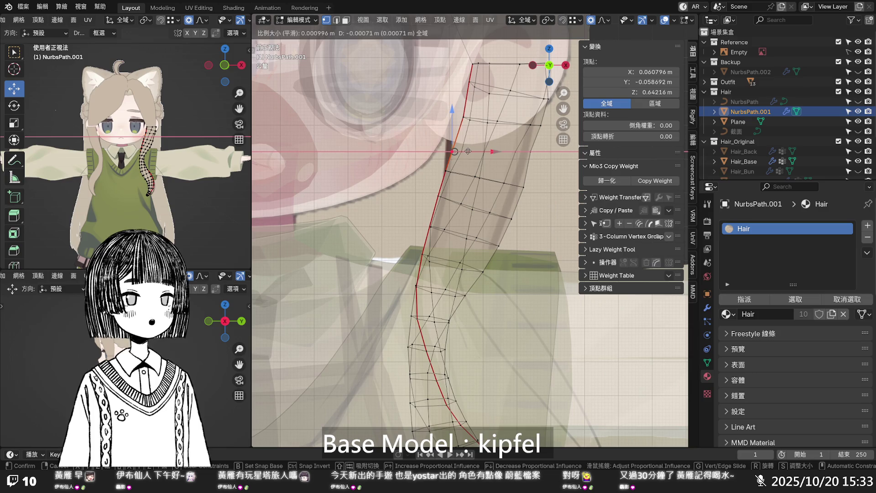
{"action": "left_click", "coordinate": [453, 165]}
{"action": "left_click", "coordinate": [524, 188]}
{"action": "key", "text": "g"}
{"action": "left_click", "coordinate": [525, 187]}
{"action": "left_click", "coordinate": [523, 187]}
{"action": "left_click_drag", "start_coordinate": [534, 188], "coordinate": [531, 188]}
- Apply Set Edge Flow to another loop across the strip, then deselect all
{"action": "left_click", "coordinate": [464, 175], "text": "alt"}
{"action": "key", "text": "q"}
{"action": "left_click", "coordinate": [465, 175]}
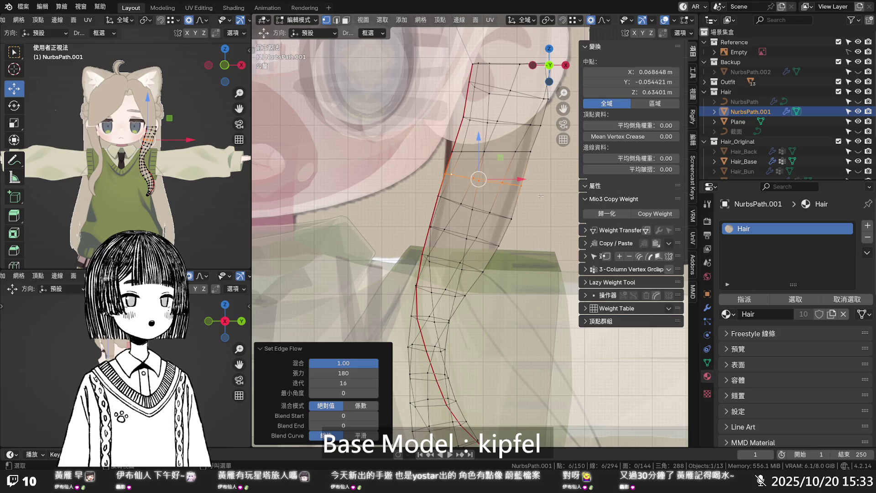
{"action": "scroll", "coordinate": [540, 196], "scroll_direction": "down", "scroll_amount": 3}
{"action": "left_click", "coordinate": [531, 201]}
{"action": "scroll", "coordinate": [531, 200], "scroll_direction": "down", "scroll_amount": 4}
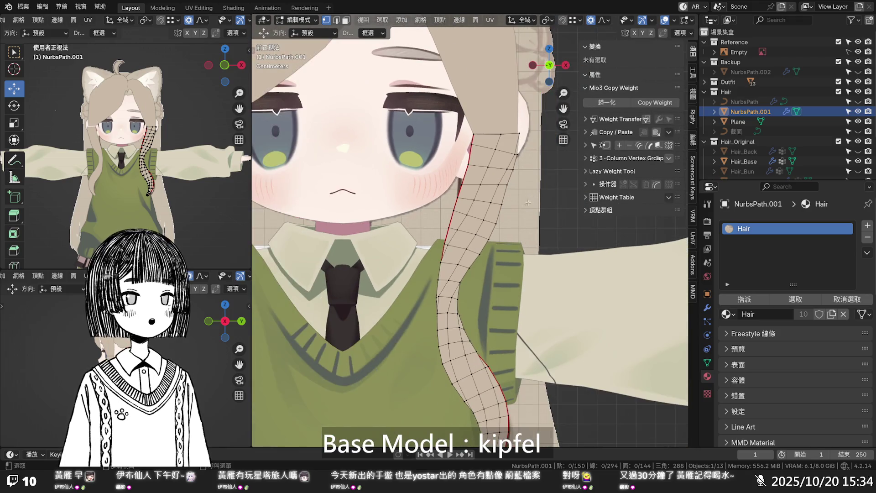
- Apply Set Edge Flow to two consecutive loops across the strip at the shoulder
{"action": "left_click", "coordinate": [497, 168], "text": "alt"}
{"action": "key", "text": "q"}
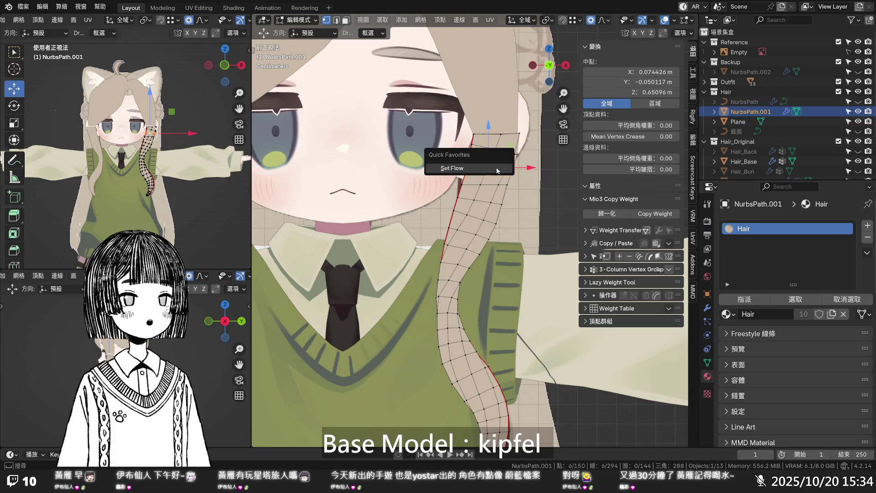
{"action": "left_click", "coordinate": [496, 168]}
{"action": "left_click", "coordinate": [513, 154], "text": "alt"}
{"action": "key", "text": "q"}
{"action": "left_click", "coordinate": [512, 152]}
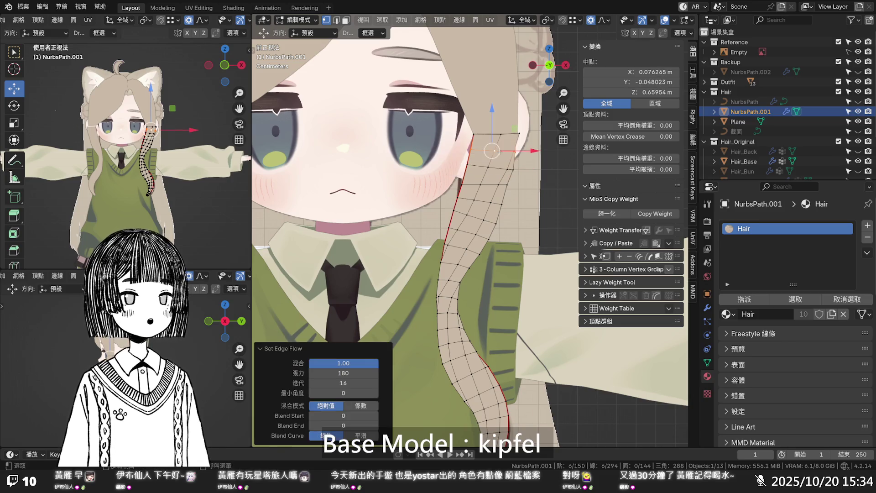
- Switch to Object Mode and orbit to a side view of the strand, then re-enter Edit Mode
{"action": "left_click", "coordinate": [528, 163]}
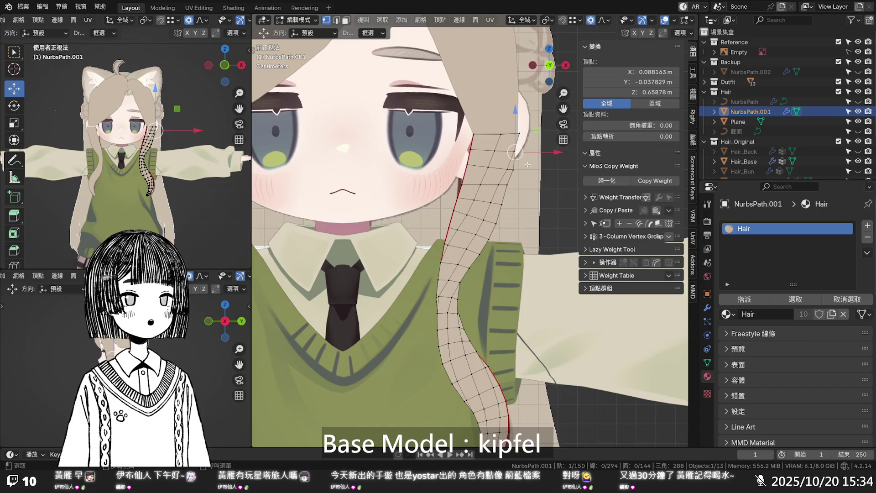
{"action": "scroll", "coordinate": [528, 164], "scroll_direction": "down", "scroll_amount": 2}
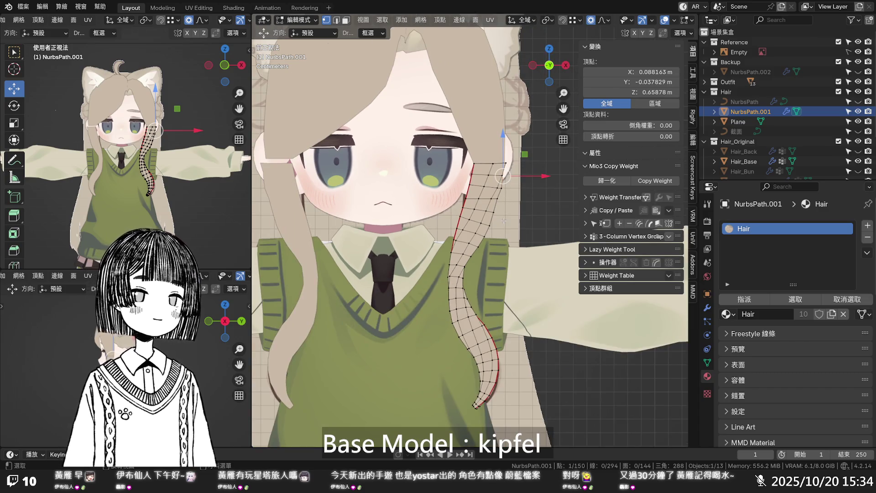
{"action": "scroll", "coordinate": [504, 220], "scroll_direction": "down", "scroll_amount": 3}
{"action": "key", "text": "Tab"}
{"action": "scroll", "coordinate": [503, 220], "scroll_direction": "down", "scroll_amount": 2}
{"action": "scroll", "coordinate": [504, 221], "scroll_direction": "up", "scroll_amount": 2}
{"action": "mouse_move", "coordinate": [502, 221]}
{"action": "middle_mouse_down"}
{"action": "mouse_move", "coordinate": [383, 229]}
{"action": "mouse_move", "coordinate": [428, 220]}
{"action": "mouse_move", "coordinate": [388, 225]}
{"action": "mouse_move", "coordinate": [422, 224]}
{"action": "mouse_move", "coordinate": [396, 226]}
{"action": "middle_mouse_up"}
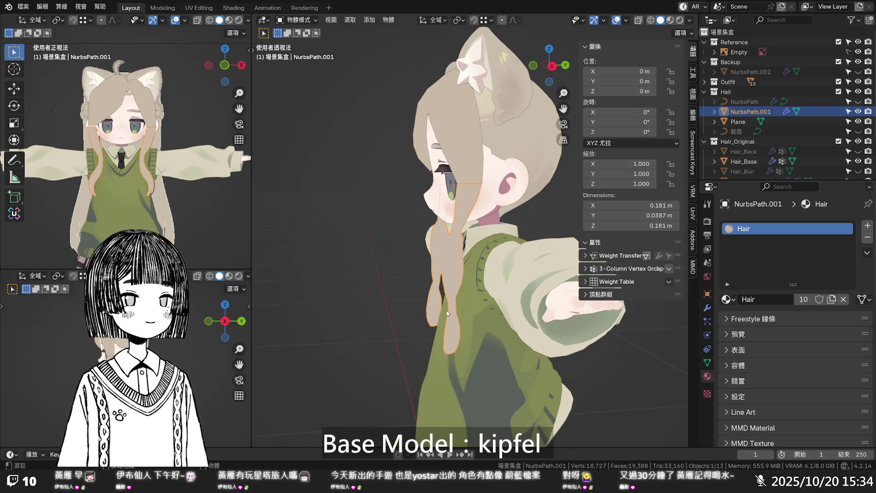
{"action": "key", "text": "Tab"}
- Push the strand's tip vertex along Y by -0.008807 m with smooth proportional falloff
{"action": "scroll", "coordinate": [450, 319], "scroll_direction": "up", "scroll_amount": 2}
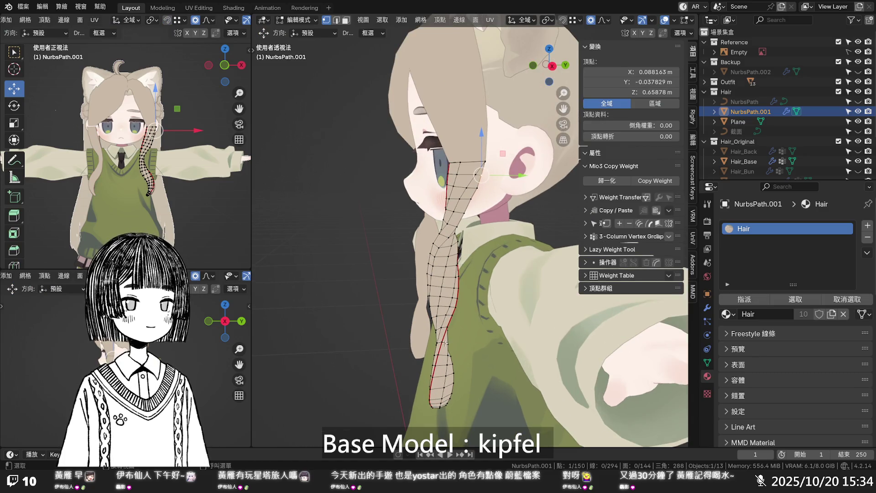
{"action": "left_click_drag", "start_coordinate": [456, 343], "coordinate": [466, 342]}
{"action": "scroll", "coordinate": [466, 343], "scroll_direction": "up", "scroll_amount": 6}
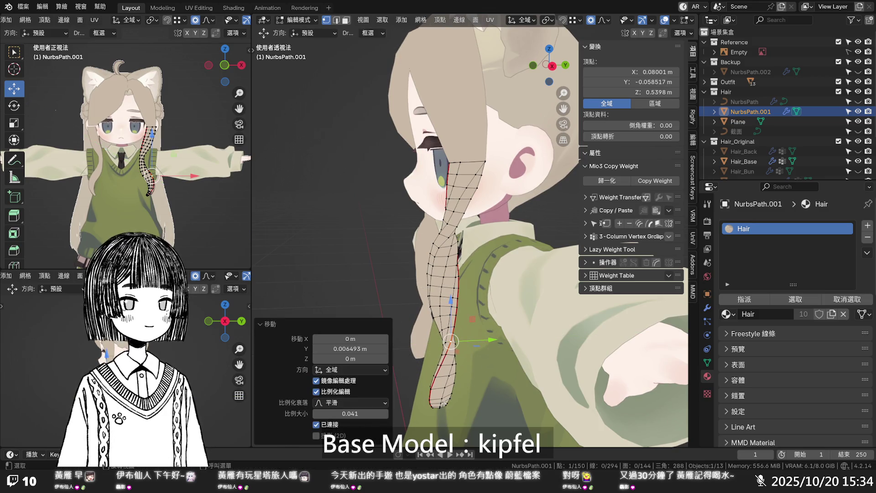
{"action": "left_click", "coordinate": [441, 403]}
{"action": "left_click_drag", "start_coordinate": [455, 403], "coordinate": [459, 402]}
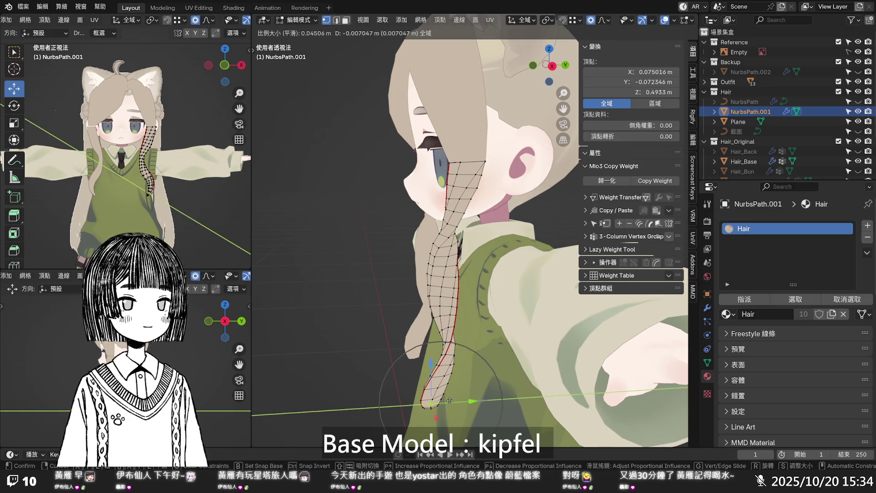
{"action": "scroll", "coordinate": [450, 401], "scroll_direction": "down", "scroll_amount": 6}
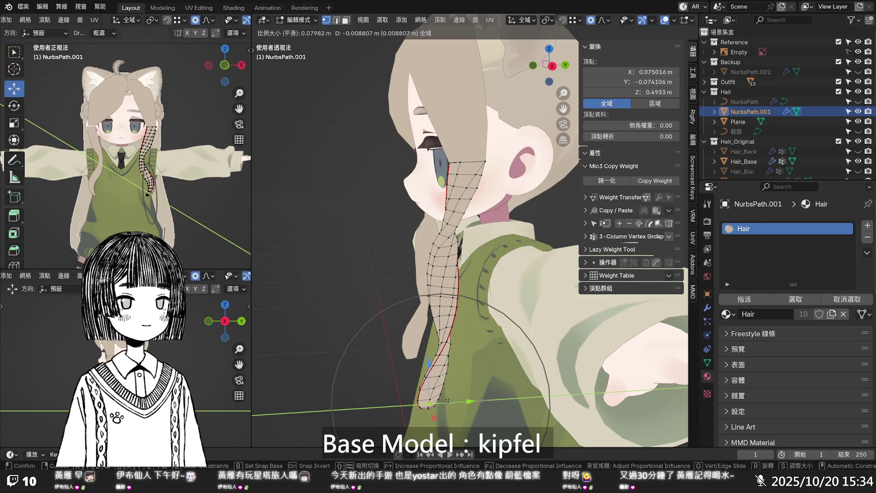
{"action": "left_click_drag", "start_coordinate": [447, 400], "coordinate": [447, 401]}
- Expand the Outfit collection in the Outliner and make Item_Bag visible
{"action": "mouse_move", "coordinate": [447, 400]}
{"action": "middle_mouse_down"}
{"action": "mouse_move", "coordinate": [452, 288]}
{"action": "mouse_move", "coordinate": [623, 339]}
{"action": "mouse_move", "coordinate": [692, 297]}
{"action": "mouse_move", "coordinate": [753, 228]}
{"action": "middle_mouse_up"}
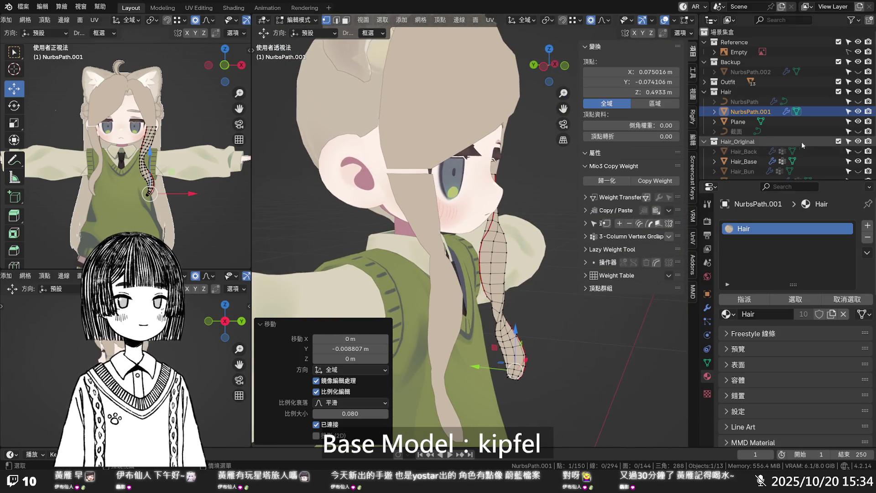
{"action": "left_click", "coordinate": [705, 82]}
{"action": "left_click", "coordinate": [858, 92]}
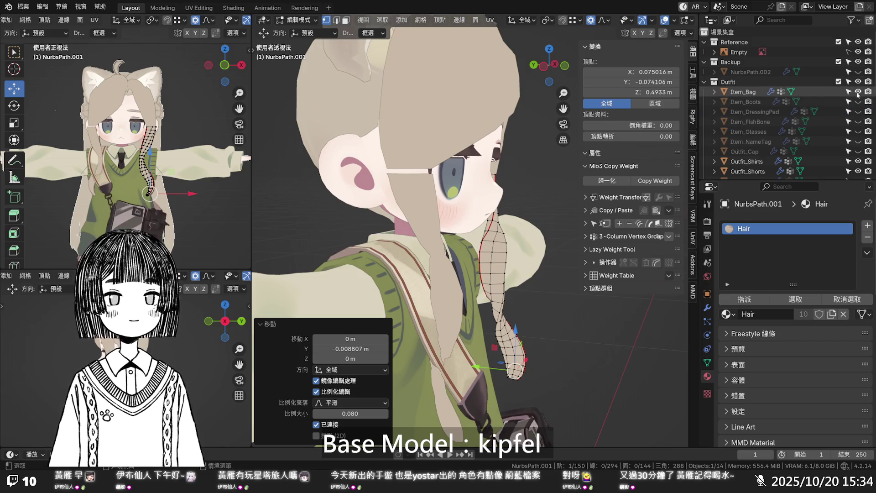
- Pull the strand's tip vertex inward and shift the tip loop along Y with falloff
{"action": "scroll", "coordinate": [474, 292], "scroll_direction": "down", "scroll_amount": 5}
{"action": "mouse_move", "coordinate": [474, 292]}
{"action": "middle_mouse_down"}
{"action": "mouse_move", "coordinate": [481, 290]}
{"action": "mouse_move", "coordinate": [440, 267]}
{"action": "mouse_move", "coordinate": [511, 302]}
{"action": "middle_mouse_up"}
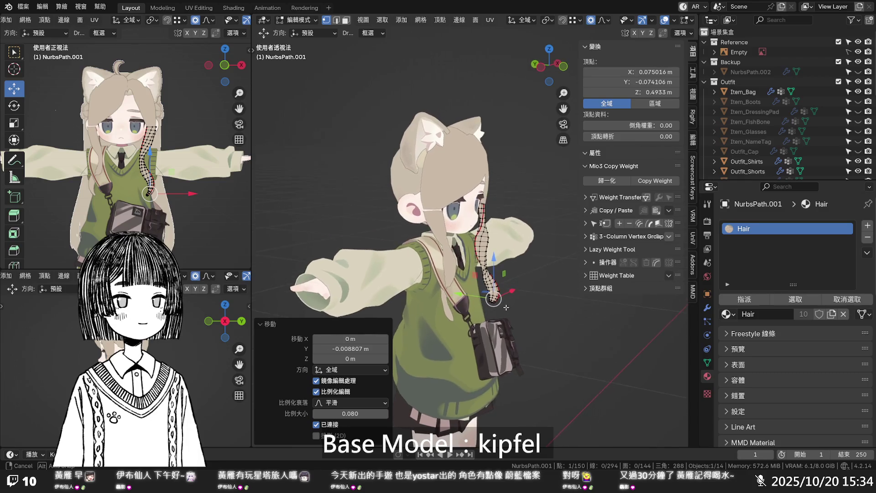
{"action": "scroll", "coordinate": [505, 306], "scroll_direction": "up", "scroll_amount": 4}
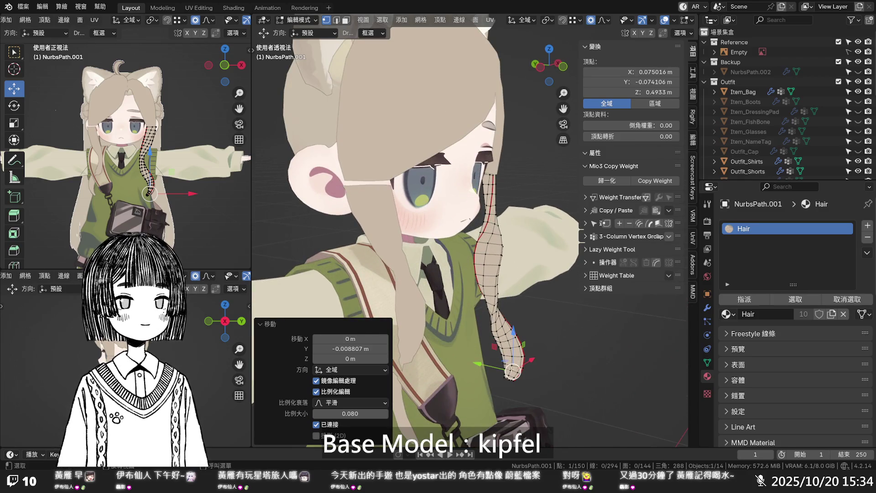
{"action": "left_click_drag", "start_coordinate": [512, 372], "coordinate": [490, 368]}
{"action": "left_click", "coordinate": [525, 371], "text": "alt"}
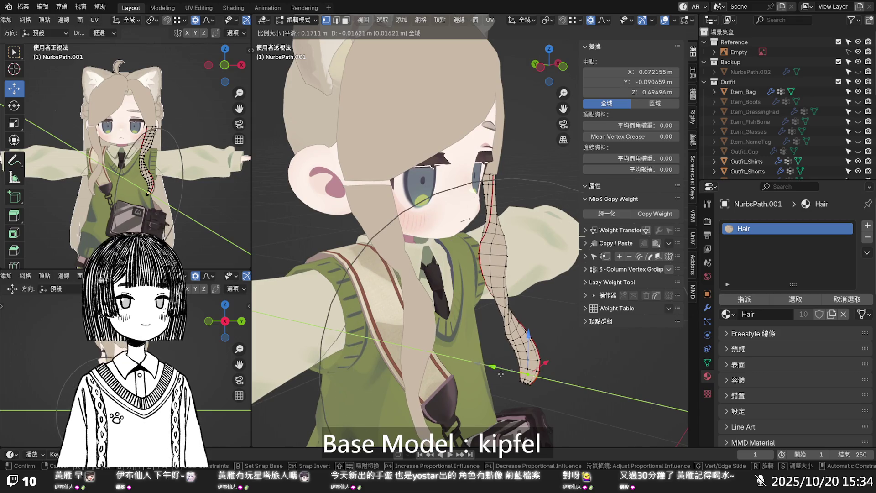
{"action": "left_click_drag", "start_coordinate": [501, 374], "coordinate": [501, 374]}
{"action": "left_click", "coordinate": [543, 301]}
{"action": "mouse_move", "coordinate": [544, 301]}
{"action": "middle_mouse_down"}
{"action": "mouse_move", "coordinate": [576, 283]}
{"action": "mouse_move", "coordinate": [533, 270]}
{"action": "mouse_move", "coordinate": [365, 291]}
{"action": "middle_mouse_up"}
- Move a shoulder vertex and the shoulder loop along Y with proportional falloff, then deselect
{"action": "left_click", "coordinate": [458, 238]}
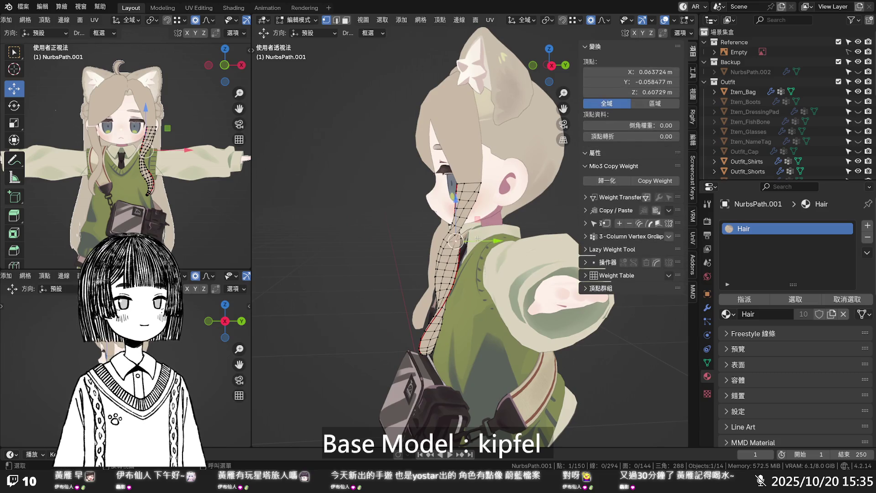
{"action": "key", "text": "g"}
{"action": "key", "text": "y"}
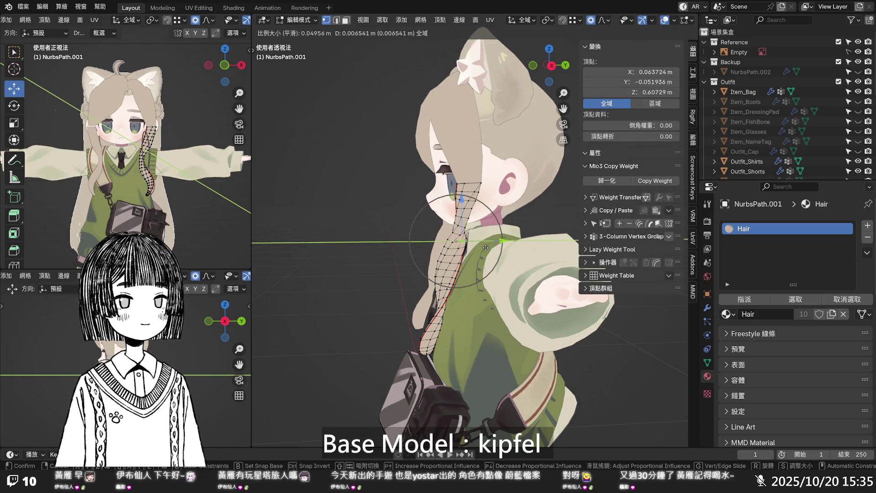
{"action": "left_click", "coordinate": [484, 248]}
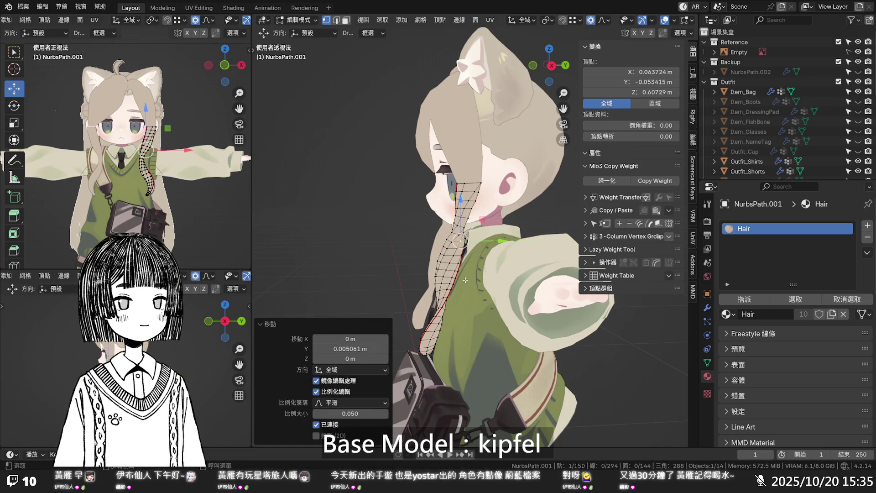
{"action": "left_click", "coordinate": [444, 283], "text": "alt"}
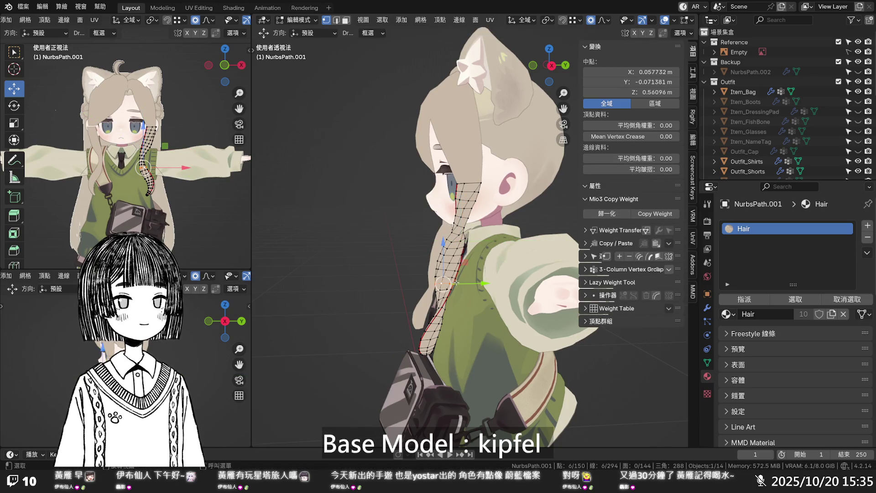
{"action": "key", "text": "g"}
{"action": "key", "text": "y"}
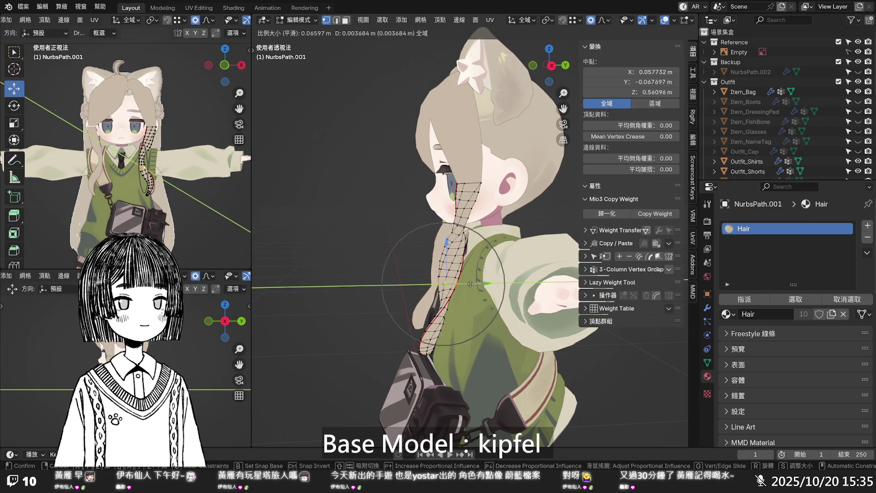
{"action": "left_click", "coordinate": [469, 284]}
{"action": "key", "text": "alt+a"}
{"action": "mouse_move", "coordinate": [469, 284]}
{"action": "middle_mouse_down"}
{"action": "mouse_move", "coordinate": [490, 256]}
{"action": "mouse_move", "coordinate": [552, 270]}
{"action": "mouse_move", "coordinate": [470, 292]}
{"action": "mouse_move", "coordinate": [489, 255]}
{"action": "middle_mouse_up"}
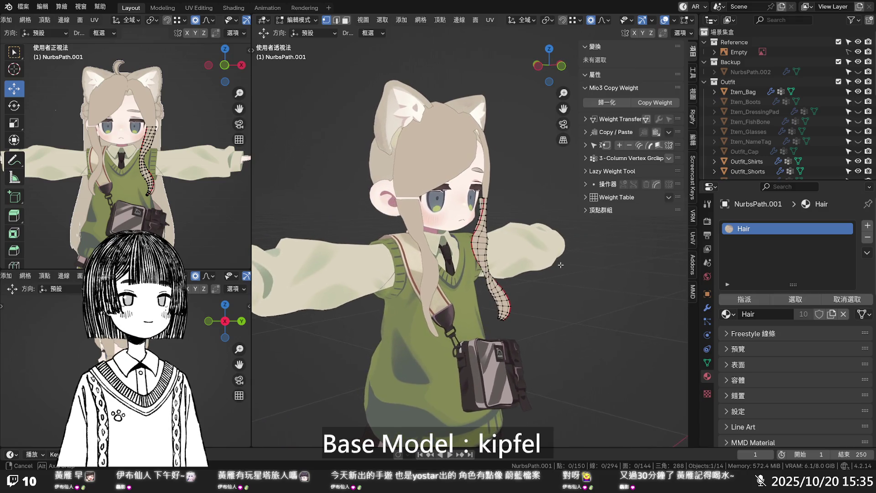
{"action": "scroll", "coordinate": [453, 210], "scroll_direction": "up", "scroll_amount": 6}
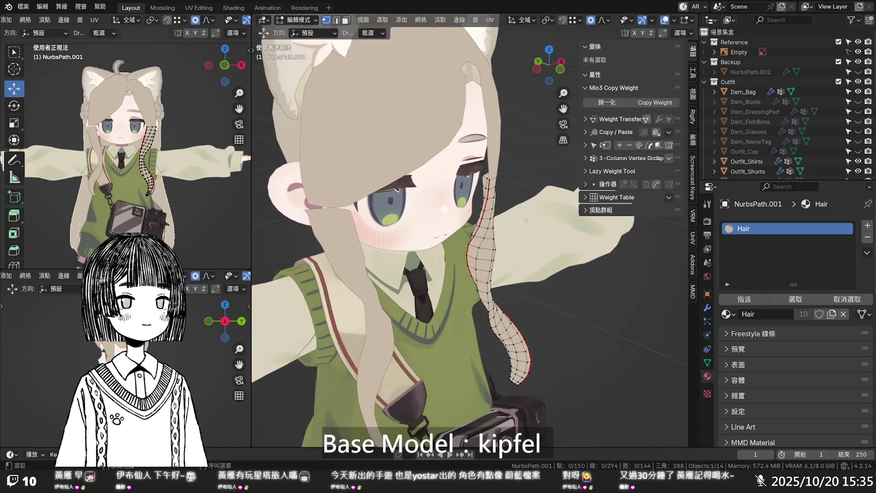
{"action": "mouse_move", "coordinate": [458, 213]}
{"action": "middle_mouse_down"}
{"action": "mouse_move", "coordinate": [276, 201]}
{"action": "mouse_move", "coordinate": [503, 190]}
{"action": "mouse_move", "coordinate": [520, 216]}
{"action": "mouse_move", "coordinate": [504, 268]}
{"action": "mouse_move", "coordinate": [537, 238]}
{"action": "middle_mouse_up"}
- Nudge the strip's top corner vertex slightly along X, undoing a first attempt
{"action": "left_click", "coordinate": [537, 237]}
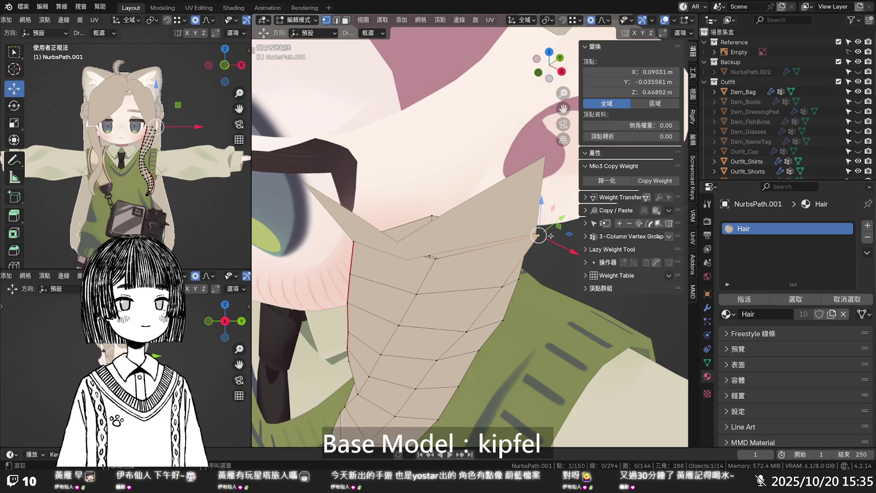
{"action": "left_click_drag", "start_coordinate": [557, 244], "coordinate": [553, 243]}
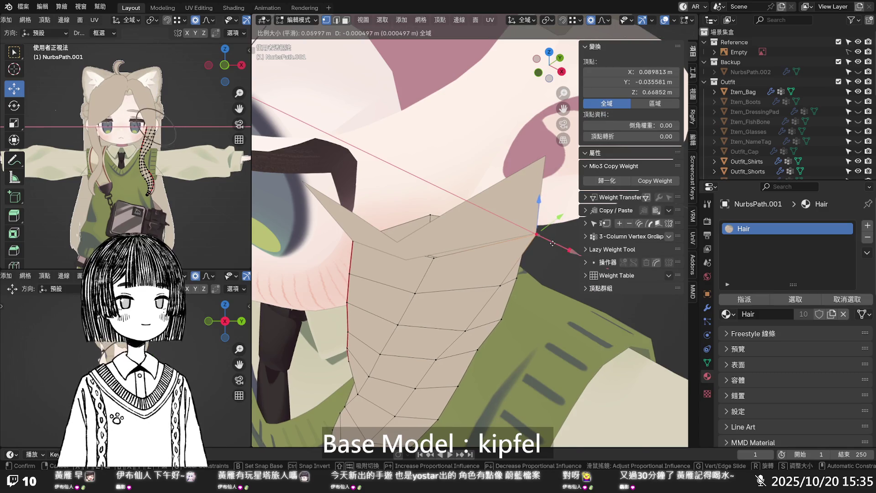
{"action": "left_click", "coordinate": [551, 243]}
{"action": "key", "text": "ctrl+z"}
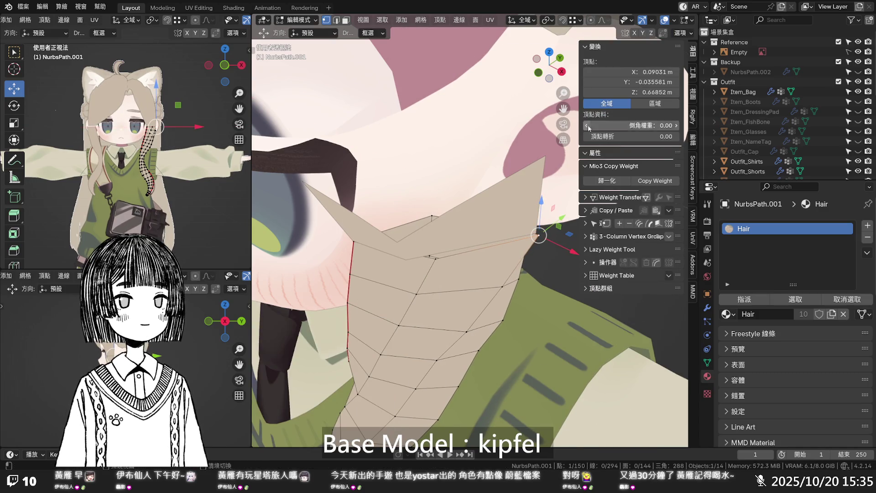
{"action": "left_click_drag", "start_coordinate": [566, 231], "coordinate": [565, 231]}
{"action": "mouse_move", "coordinate": [565, 231]}
{"action": "middle_mouse_down"}
{"action": "mouse_move", "coordinate": [449, 228]}
{"action": "mouse_move", "coordinate": [489, 213]}
{"action": "mouse_move", "coordinate": [435, 218]}
{"action": "mouse_move", "coordinate": [438, 232]}
{"action": "mouse_move", "coordinate": [542, 215]}
{"action": "middle_mouse_up"}
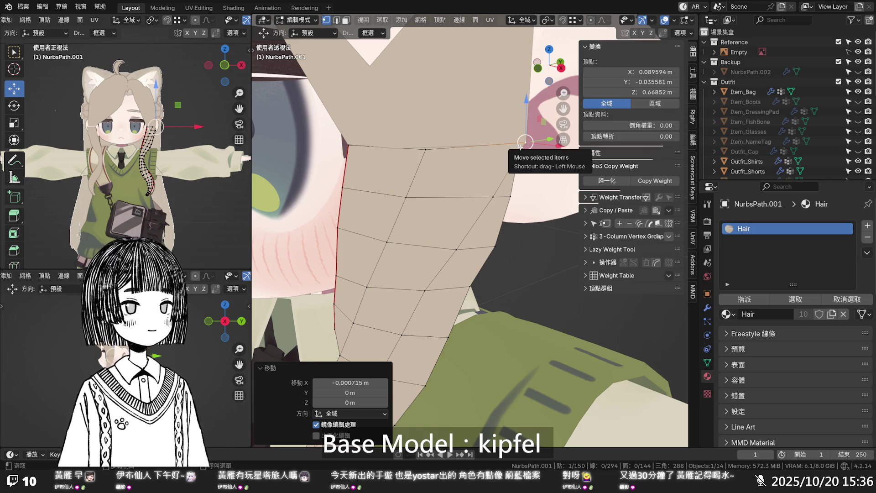
- Vertex-slide the strand's upper-edge vertices along their edges toward the neck
{"action": "key", "text": "shift+v"}
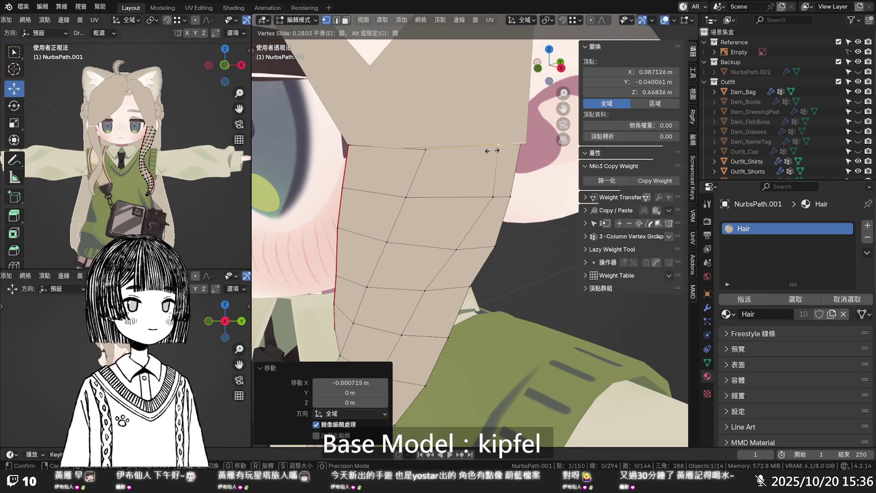
{"action": "left_click", "coordinate": [492, 150]}
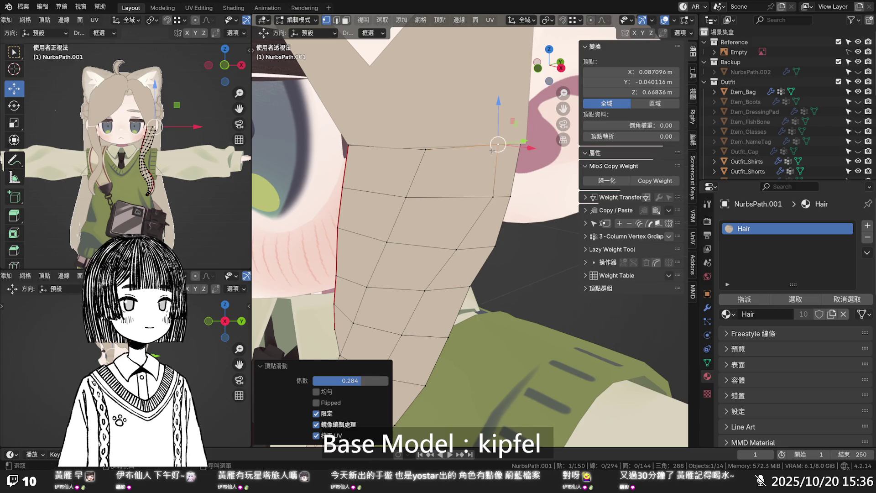
{"action": "key", "text": "shift+v"}
{"action": "left_click", "coordinate": [481, 196]}
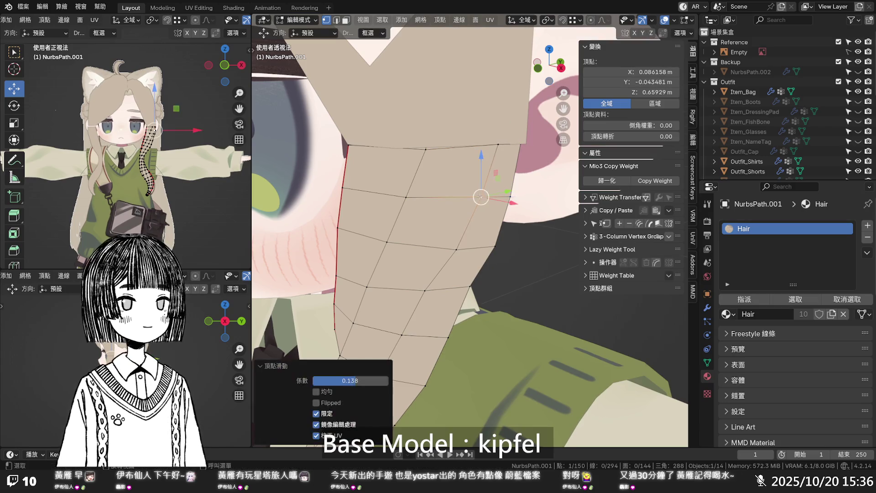
{"action": "left_click", "coordinate": [495, 147]}
{"action": "key", "text": "shift+v"}
{"action": "left_click", "coordinate": [488, 147]}
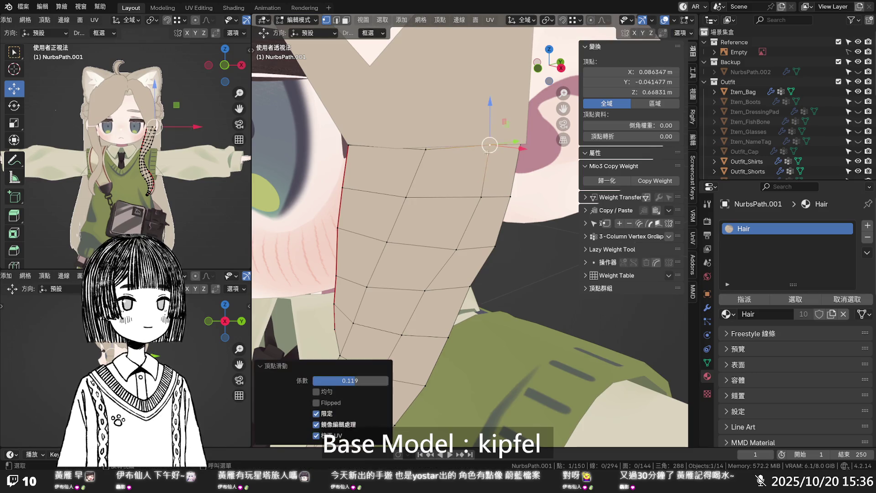
{"action": "left_click", "coordinate": [482, 196]}
{"action": "key", "text": "shift+v"}
{"action": "left_click", "coordinate": [476, 196]}
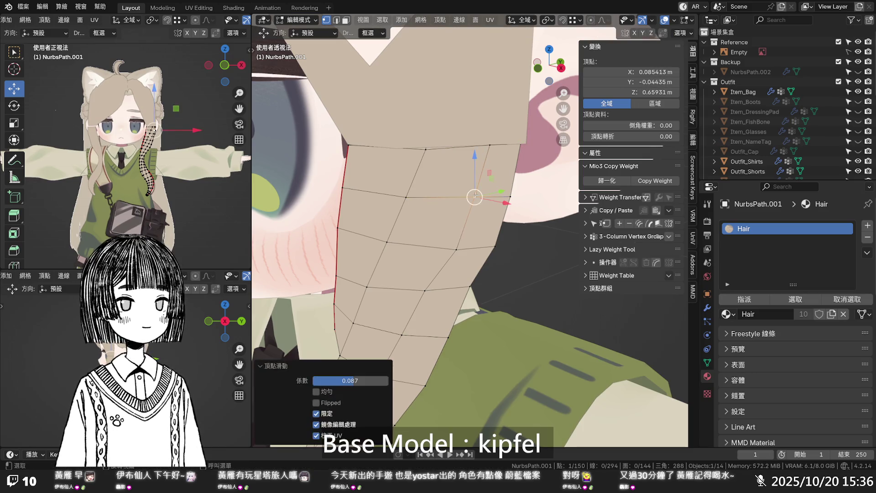
- Nudge the top-right corner vertex -0.000705 m along Y with the gizmo
{"action": "left_click", "coordinate": [519, 144]}
{"action": "middle_click_drag", "start_coordinate": [519, 144], "coordinate": [510, 155]}
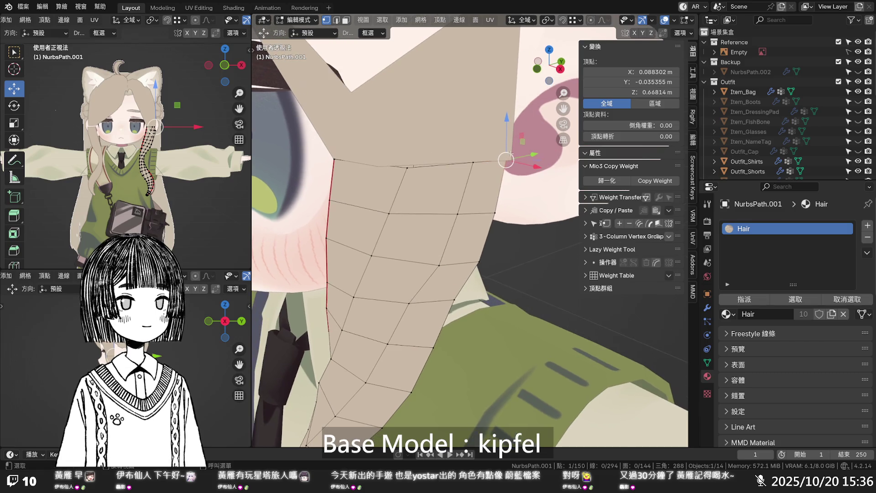
{"action": "left_click_drag", "start_coordinate": [510, 157], "coordinate": [516, 157]}
{"action": "middle_click_drag", "start_coordinate": [515, 157], "coordinate": [407, 173]}
{"action": "left_click_drag", "start_coordinate": [361, 185], "coordinate": [360, 186]}
{"action": "middle_click_drag", "start_coordinate": [360, 185], "coordinate": [320, 226]}
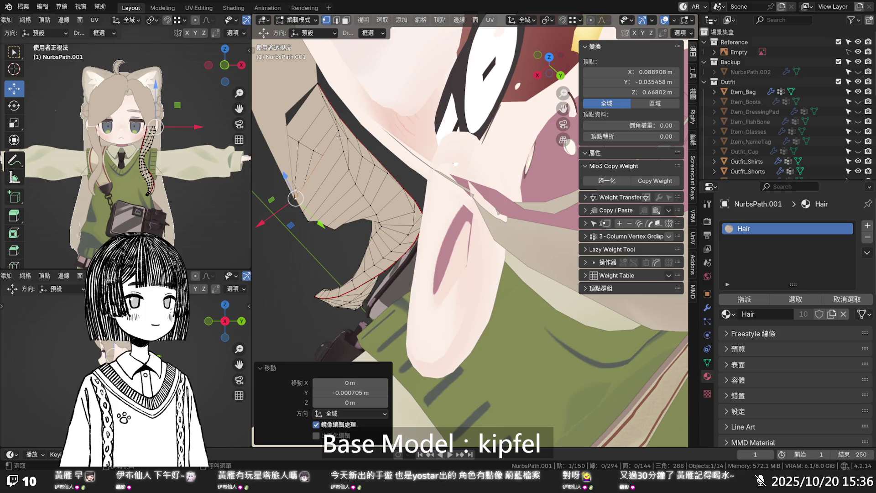
- Vertex-slide two more strand vertices along their edges to tighten the strip against the cheek
{"action": "key", "text": "g"}
{"action": "key", "text": "g"}
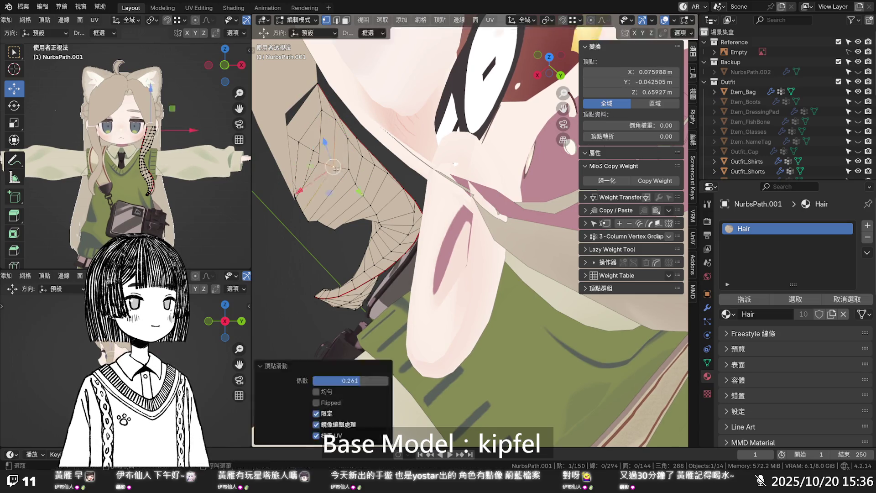
{"action": "left_click", "coordinate": [347, 175]}
{"action": "mouse_move", "coordinate": [347, 176]}
{"action": "middle_mouse_down"}
{"action": "mouse_move", "coordinate": [258, 171]}
{"action": "mouse_move", "coordinate": [288, 178]}
{"action": "mouse_move", "coordinate": [318, 206]}
{"action": "mouse_move", "coordinate": [285, 248]}
{"action": "mouse_move", "coordinate": [309, 192]}
{"action": "middle_mouse_up"}
{"action": "left_click", "coordinate": [273, 164]}
{"action": "left_click", "coordinate": [397, 143]}
{"action": "key", "text": "shift+v"}
{"action": "left_click", "coordinate": [399, 144]}
{"action": "mouse_move", "coordinate": [399, 144]}
{"action": "middle_mouse_down"}
{"action": "mouse_move", "coordinate": [407, 145]}
{"action": "mouse_move", "coordinate": [372, 169]}
{"action": "mouse_move", "coordinate": [420, 190]}
{"action": "mouse_move", "coordinate": [464, 195]}
{"action": "middle_mouse_up"}
{"action": "left_click", "coordinate": [372, 168]}
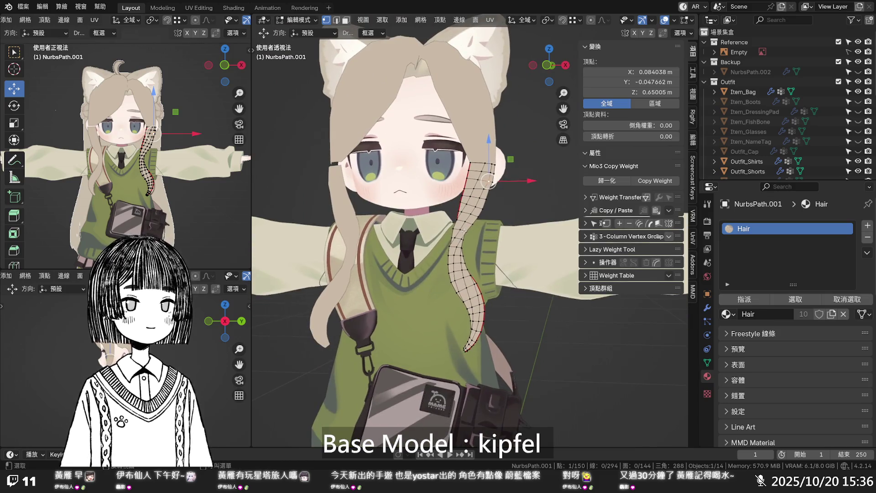
- Flatten the six-vertex loop near the jaw to level Z 0.626 m with scale Z 0
{"action": "scroll", "coordinate": [464, 230], "scroll_direction": "up", "scroll_amount": 3}
{"action": "middle_click_drag", "start_coordinate": [461, 227], "coordinate": [463, 218]}
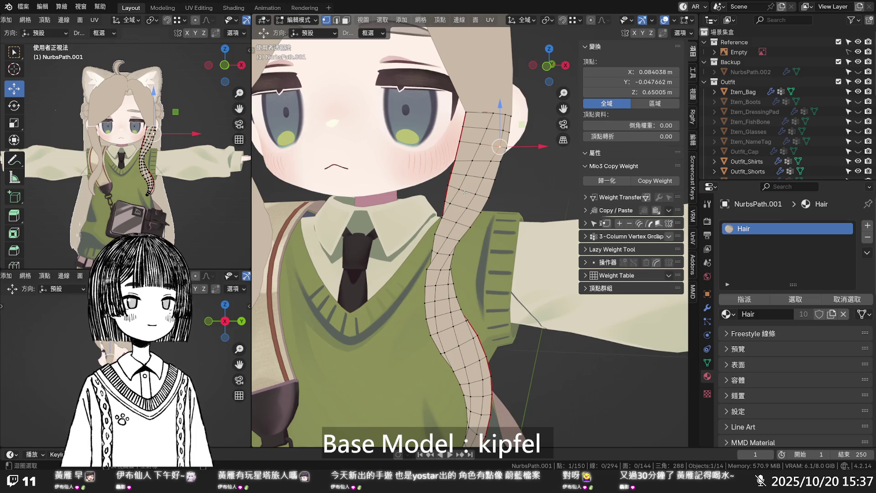
{"action": "left_click", "coordinate": [465, 192], "text": "alt"}
{"action": "key", "text": "s"}
{"action": "key", "text": "z"}
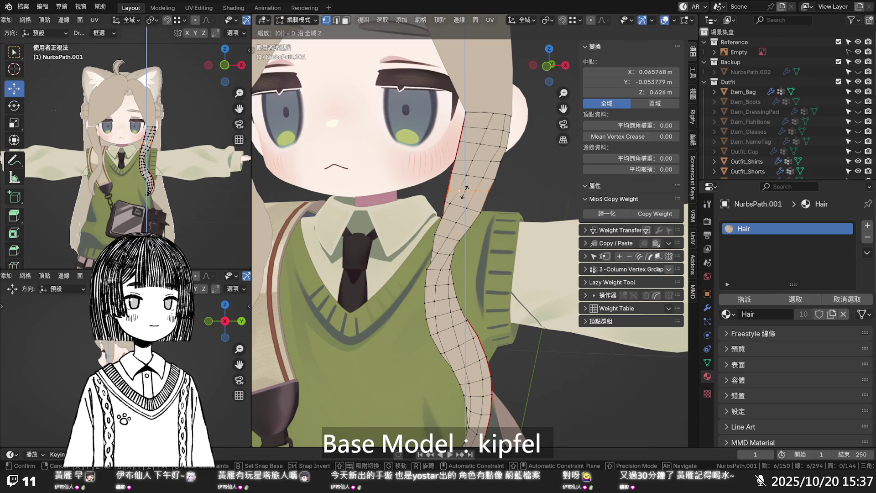
{"action": "key", "text": "Return"}
{"action": "left_click", "coordinate": [465, 192]}
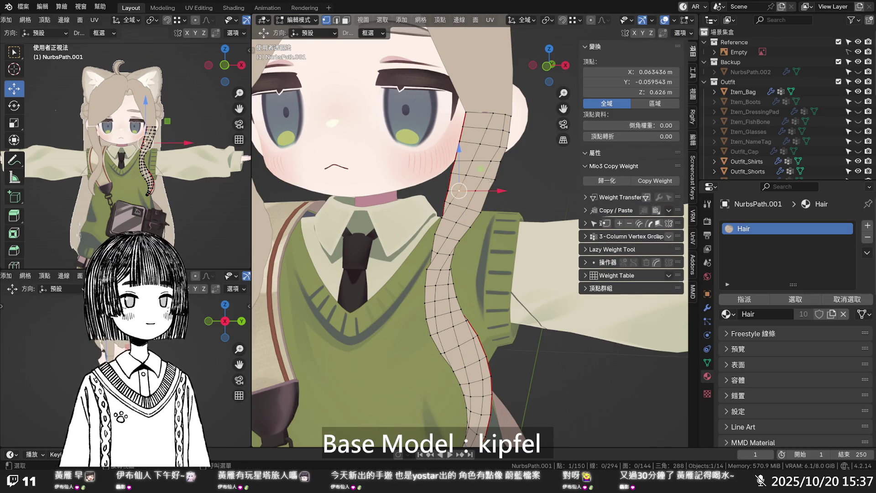
{"action": "key", "text": "alt+z"}
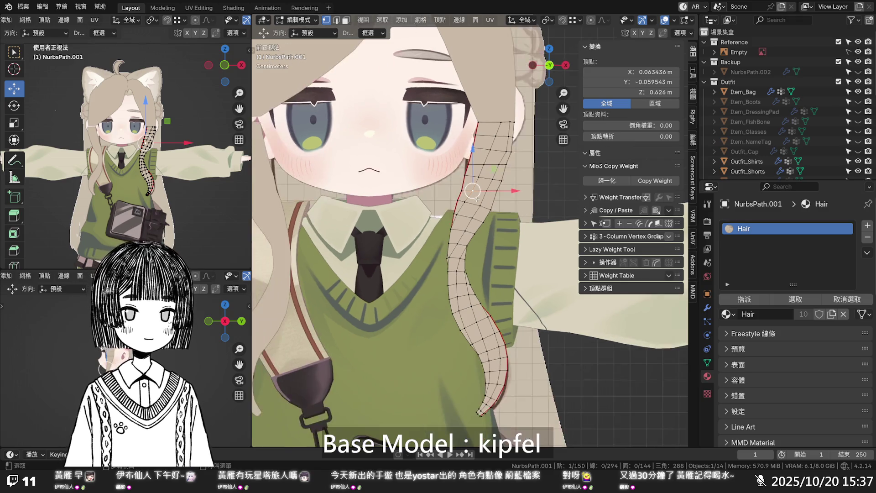
{"action": "key", "text": "KP_1"}
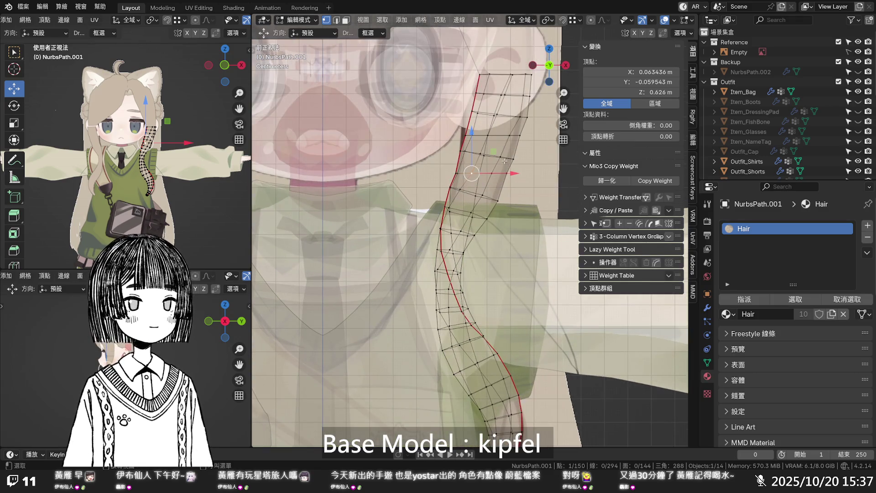
- Apply Set Edge Flow to two loops on the strand beside the jaw
{"action": "left_click", "coordinate": [506, 159], "text": "alt"}
{"action": "key", "text": "q"}
{"action": "left_click", "coordinate": [505, 159]}
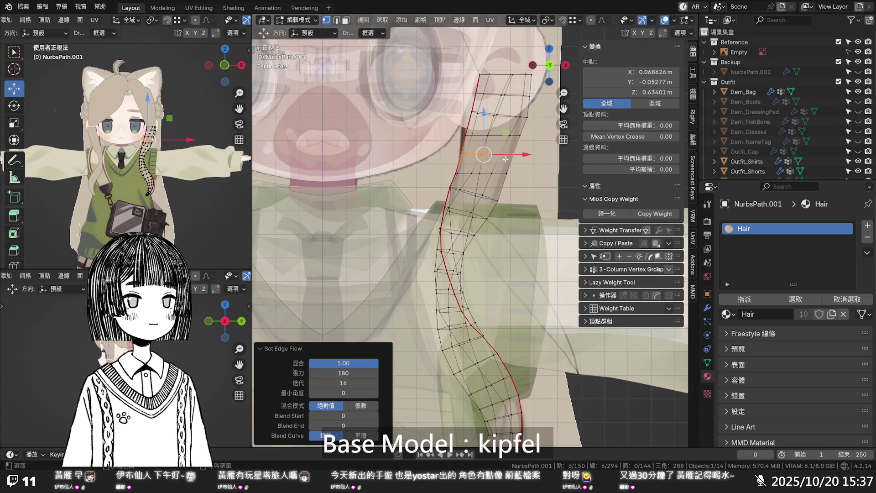
{"action": "left_click", "coordinate": [523, 157]}
{"action": "left_click", "coordinate": [509, 119], "text": "alt"}
{"action": "key", "text": "q"}
{"action": "left_click", "coordinate": [510, 117]}
{"action": "left_click", "coordinate": [537, 156]}
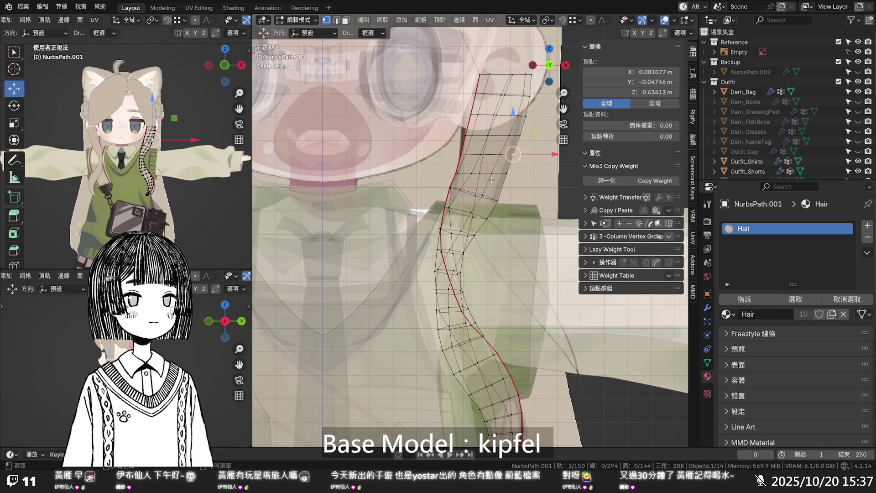
- Apply Set Edge Flow to a lower loop near the neck, then clear the selection
{"action": "scroll", "coordinate": [487, 209], "scroll_direction": "up", "scroll_amount": 1}
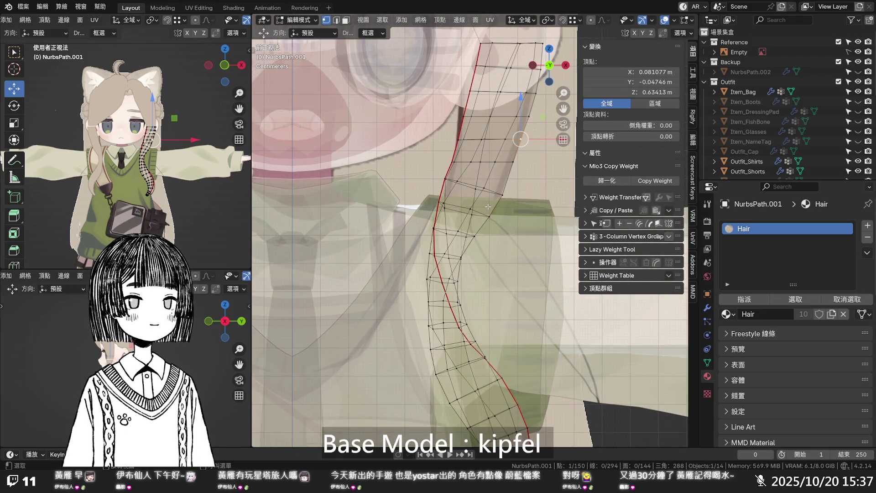
{"action": "left_click", "coordinate": [469, 183], "text": "alt"}
{"action": "key", "text": "q"}
{"action": "left_click", "coordinate": [469, 184]}
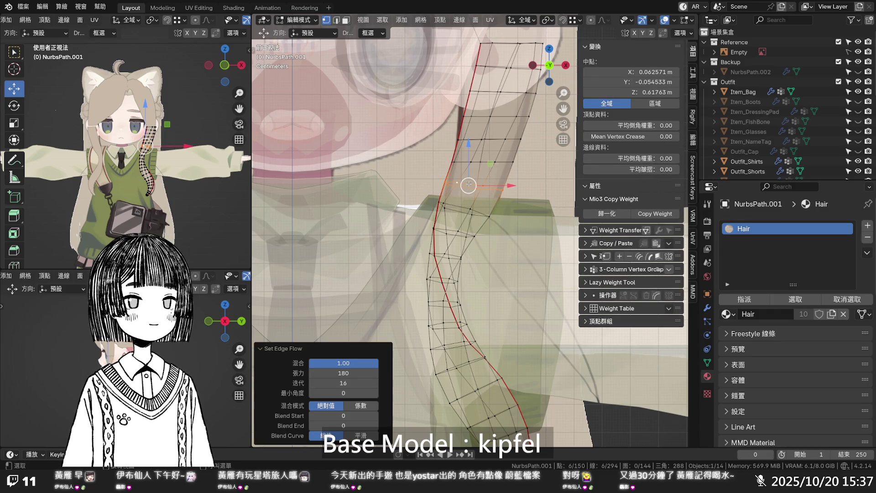
{"action": "key", "text": "alt+a"}
{"action": "key", "text": "alt+z"}
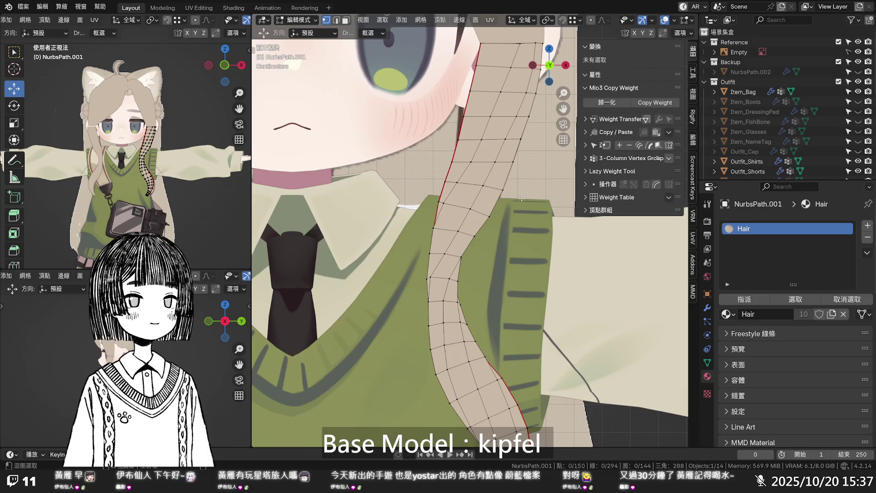
{"action": "key", "text": "alt+z"}
{"action": "scroll", "coordinate": [512, 202], "scroll_direction": "down", "scroll_amount": 5}
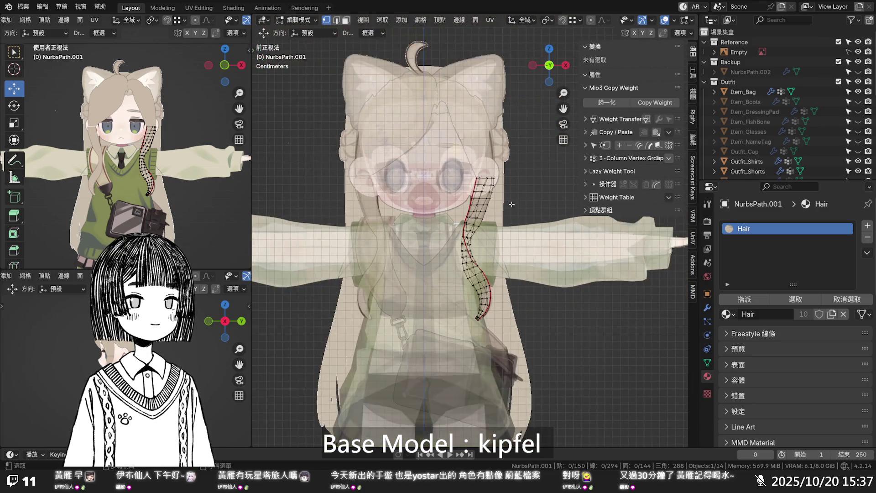
{"action": "scroll", "coordinate": [510, 203], "scroll_direction": "up", "scroll_amount": 3}
{"action": "key", "text": "alt+z"}
{"action": "scroll", "coordinate": [508, 204], "scroll_direction": "down", "scroll_amount": 3}
{"action": "middle_click_drag", "start_coordinate": [508, 215], "coordinate": [514, 227], "text": "ctrl"}
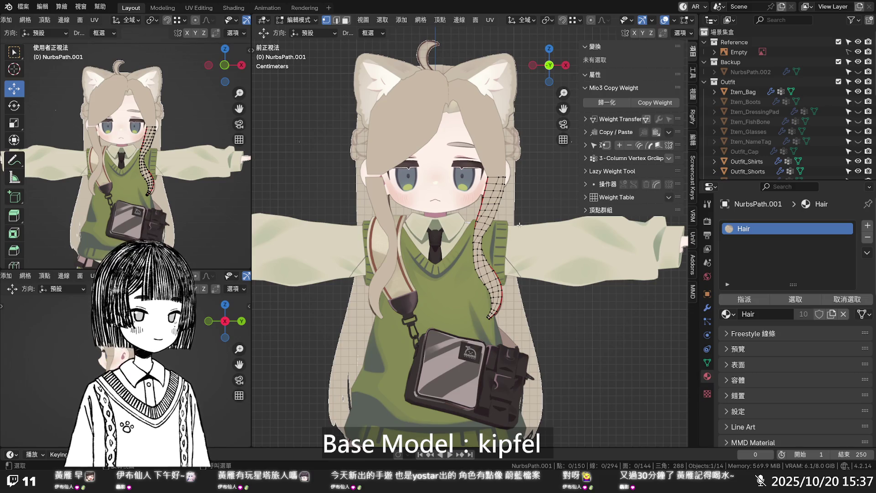
{"action": "scroll", "coordinate": [523, 205], "scroll_direction": "down", "scroll_amount": 2}
{"action": "middle_click_drag", "start_coordinate": [524, 205], "coordinate": [536, 201]}
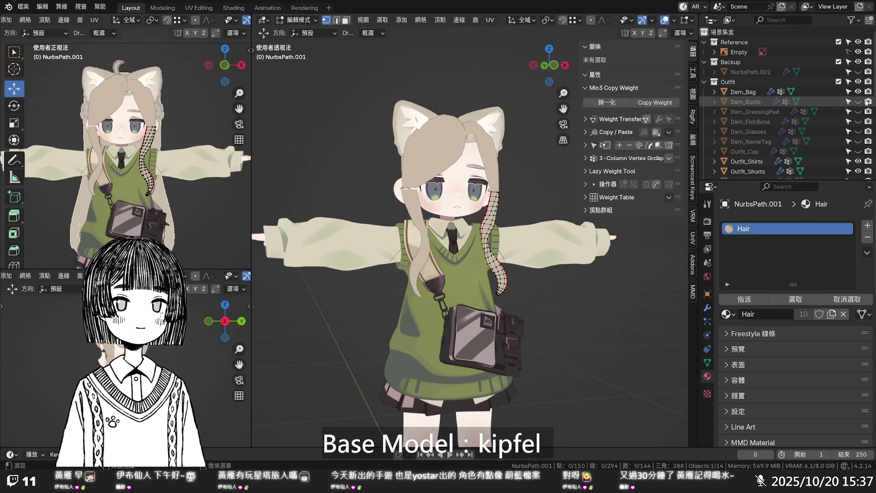
{"action": "key", "text": "KP_1"}
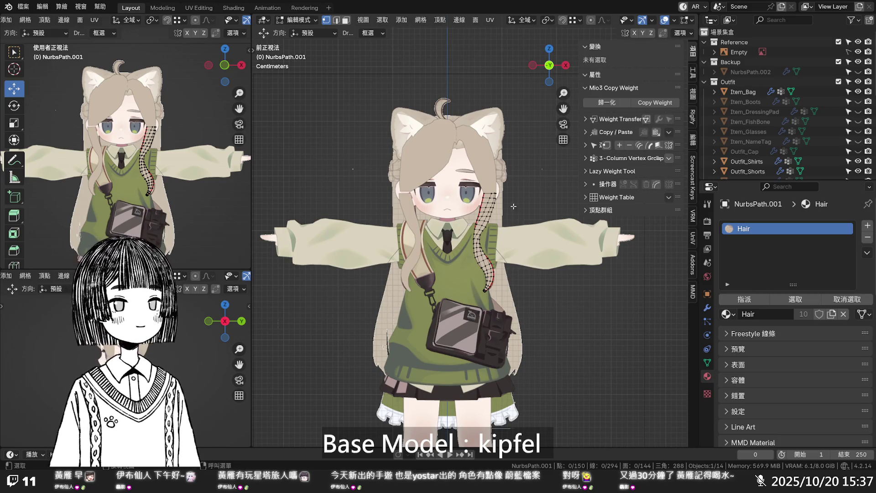
{"action": "scroll", "coordinate": [509, 208], "scroll_direction": "up", "scroll_amount": 3}
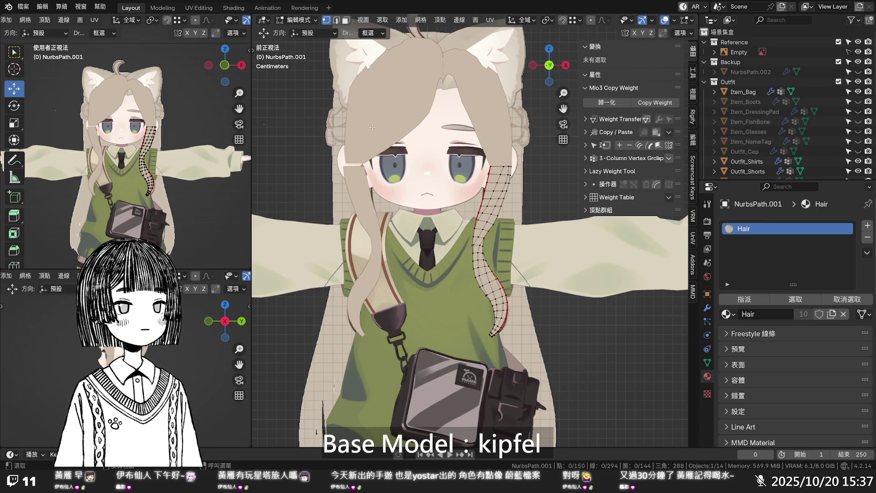
{"action": "key", "text": "Tab"}
{"action": "left_click", "coordinate": [365, 157]}
{"action": "key", "text": "Tab"}
- Select the row of hair-tip vertices, lower them slightly and shift one along X
{"action": "scroll", "coordinate": [365, 157], "scroll_direction": "up", "scroll_amount": 1}
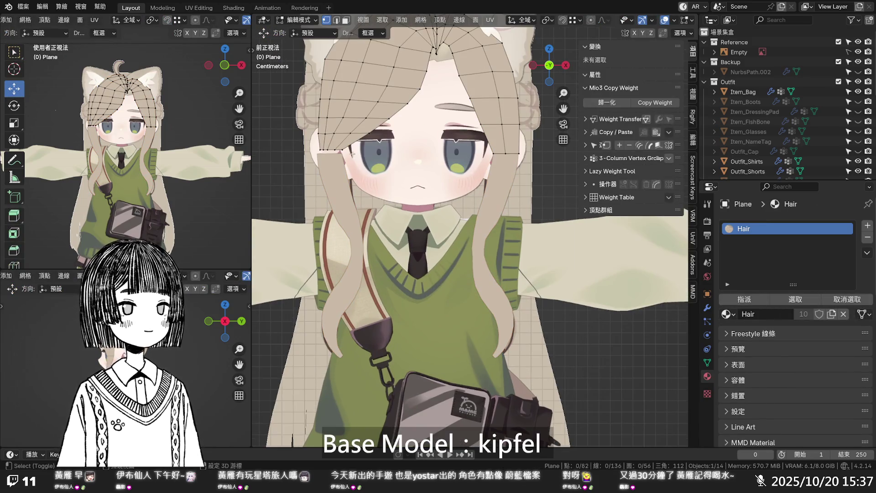
{"action": "scroll", "coordinate": [352, 154], "scroll_direction": "up", "scroll_amount": 3}
{"action": "scroll", "coordinate": [401, 214], "scroll_direction": "up", "scroll_amount": 1}
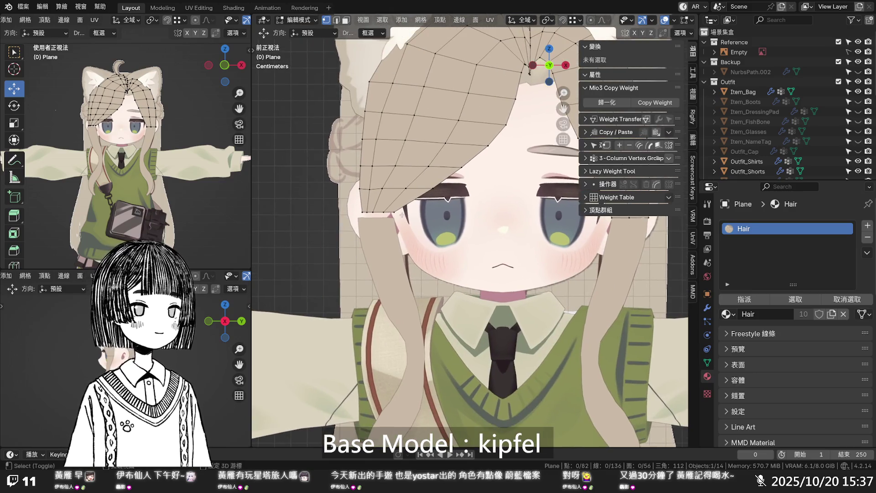
{"action": "left_click_drag", "start_coordinate": [358, 206], "coordinate": [389, 218]}
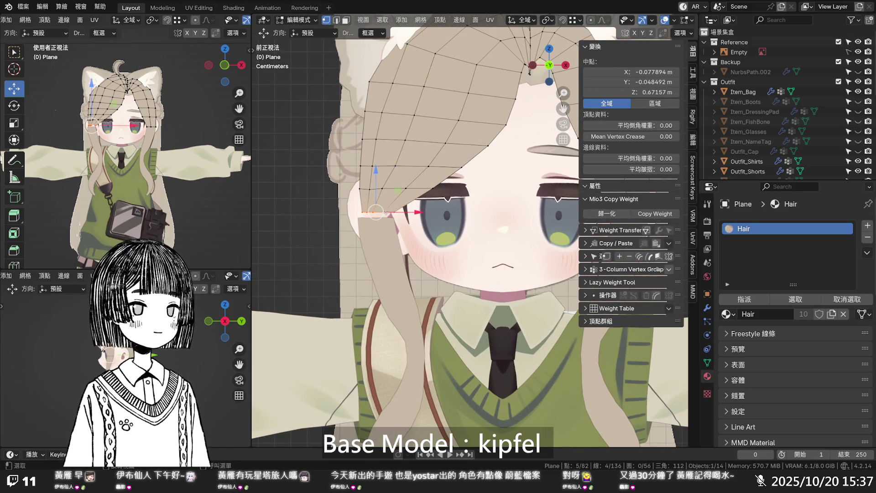
{"action": "mouse_move", "coordinate": [377, 187]}
{"action": "left_mouse_down"}
{"action": "mouse_move", "coordinate": [368, 217]}
{"action": "mouse_move", "coordinate": [386, 138]}
{"action": "left_mouse_up"}
{"action": "left_click", "coordinate": [364, 218]}
- Shift the higher vertices along the hair edge inward along X
{"action": "left_click", "coordinate": [374, 189]}
{"action": "left_click", "coordinate": [366, 169]}
{"action": "left_click", "coordinate": [361, 139]}
- Return to Object Mode, check the hair from a side angle, deselect all and save
{"action": "key", "text": "alt+z"}
{"action": "key", "text": "Tab"}
{"action": "key", "text": "alt+z"}
{"action": "scroll", "coordinate": [432, 217], "scroll_direction": "down", "scroll_amount": 3}
{"action": "mouse_move", "coordinate": [438, 219]}
{"action": "middle_mouse_down"}
{"action": "mouse_move", "coordinate": [551, 236]}
{"action": "mouse_move", "coordinate": [522, 188]}
{"action": "mouse_move", "coordinate": [395, 194]}
{"action": "mouse_move", "coordinate": [504, 196]}
{"action": "mouse_move", "coordinate": [436, 200]}
{"action": "mouse_move", "coordinate": [533, 206]}
{"action": "mouse_move", "coordinate": [494, 205]}
{"action": "mouse_move", "coordinate": [587, 202]}
{"action": "mouse_move", "coordinate": [547, 211]}
{"action": "mouse_move", "coordinate": [582, 206]}
{"action": "mouse_move", "coordinate": [391, 203]}
{"action": "mouse_move", "coordinate": [509, 206]}
{"action": "middle_mouse_up"}
{"action": "left_click", "coordinate": [522, 188]}
{"action": "key", "text": "ctrl+s"}
- In the Outliner, collapse the Outfit collection and expand the Hair collection
{"action": "scroll", "coordinate": [492, 198], "scroll_direction": "down", "scroll_amount": 3}
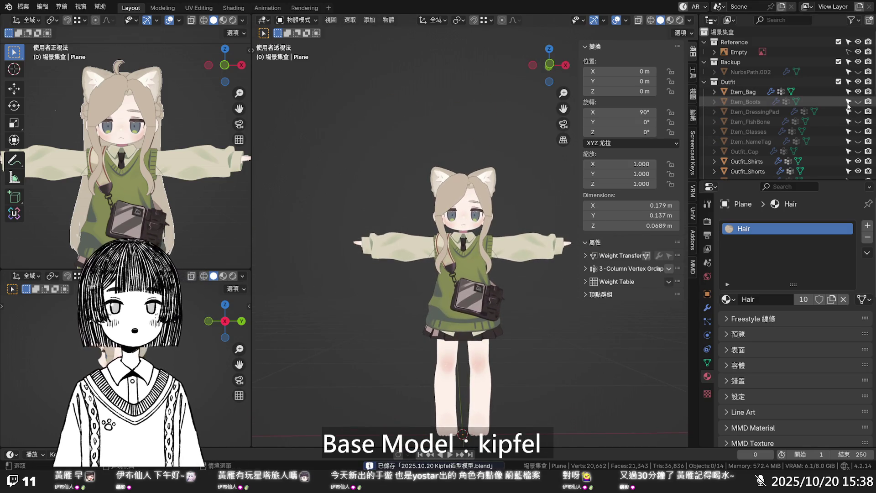
{"action": "left_click", "coordinate": [704, 81]}
{"action": "left_click", "coordinate": [704, 92]}
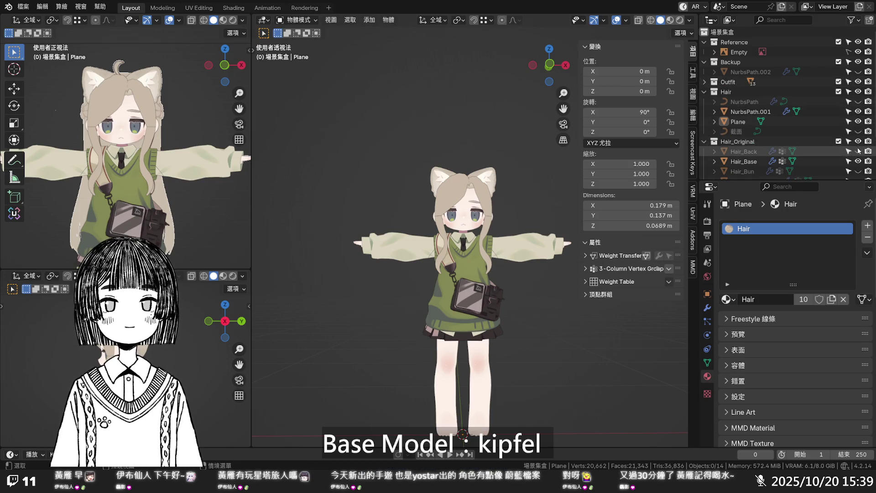
{"action": "scroll", "coordinate": [528, 196], "scroll_direction": "down", "scroll_amount": 1}
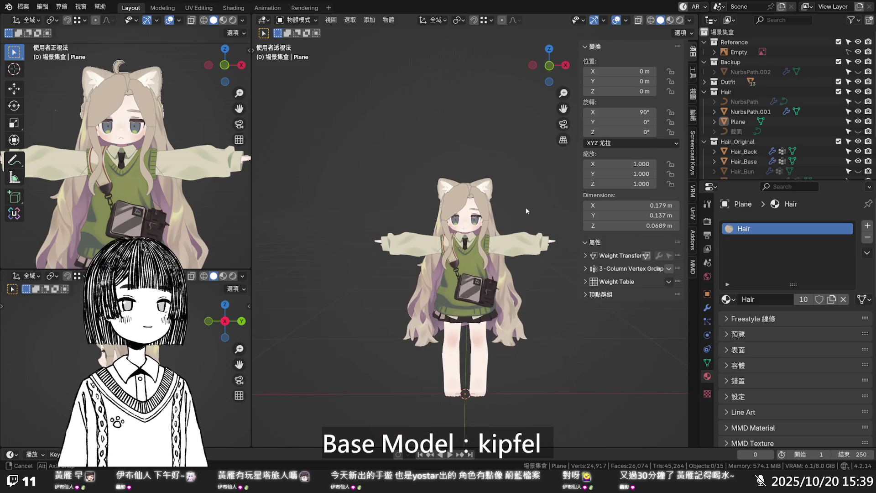
{"action": "scroll", "coordinate": [526, 206], "scroll_direction": "up", "scroll_amount": 1}
{"action": "scroll", "coordinate": [528, 203], "scroll_direction": "up", "scroll_amount": 5}
- Frame the head and torso to view the original long hair, then save the file
{"action": "middle_click_drag", "start_coordinate": [528, 195], "coordinate": [527, 171]}
{"action": "scroll", "coordinate": [529, 182], "scroll_direction": "down", "scroll_amount": 3}
{"action": "scroll", "coordinate": [533, 180], "scroll_direction": "down", "scroll_amount": 3}
{"action": "scroll", "coordinate": [525, 188], "scroll_direction": "up", "scroll_amount": 4}
{"action": "key", "text": "ctrl+s"}
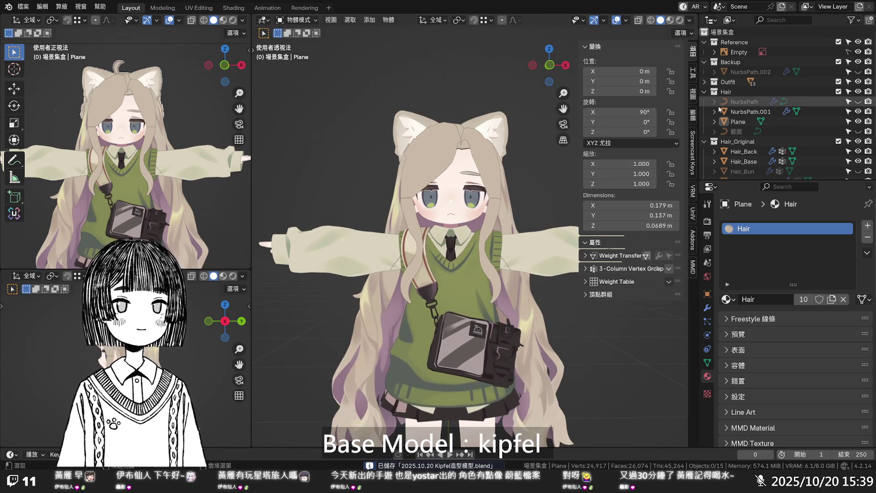
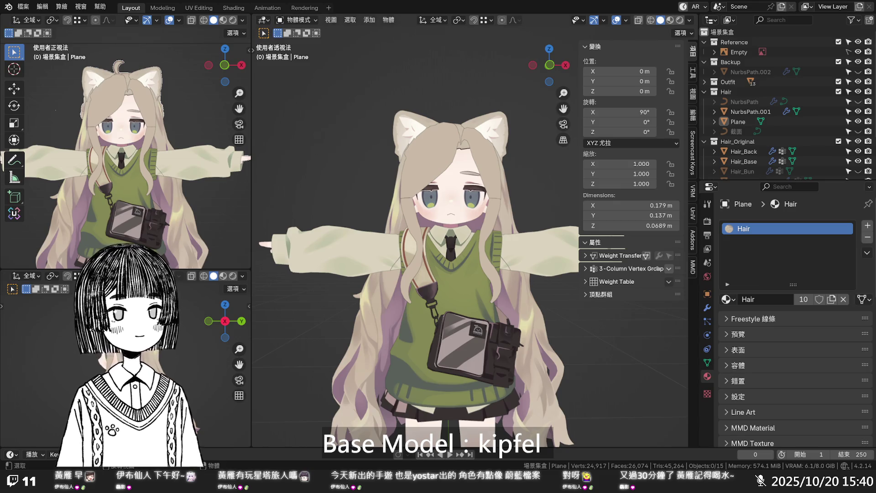
- Briefly inspect the Plane mesh in Edit Mode, then return it to Object Mode
{"action": "scroll", "coordinate": [521, 211], "scroll_direction": "down", "scroll_amount": 3}
{"action": "key", "text": "Tab"}
{"action": "scroll", "coordinate": [498, 219], "scroll_direction": "up", "scroll_amount": 3}
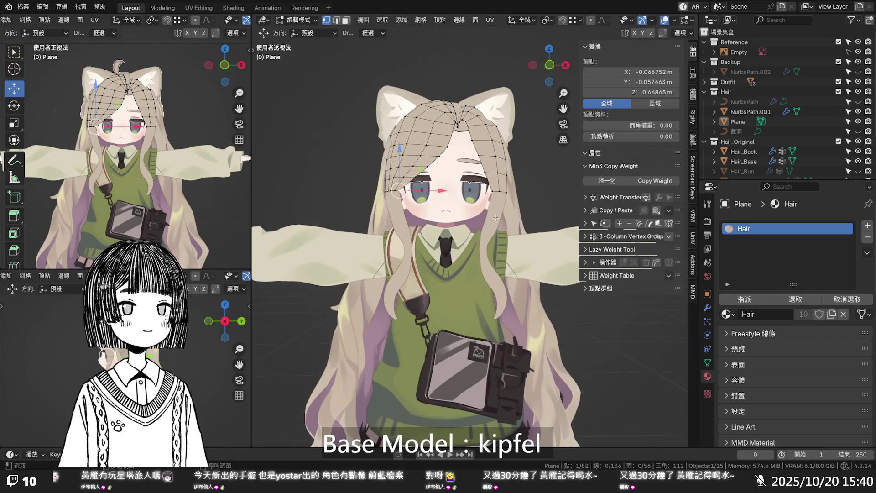
{"action": "key", "text": "Tab"}
{"action": "key", "text": "Tab"}
{"action": "key", "text": "Tab"}
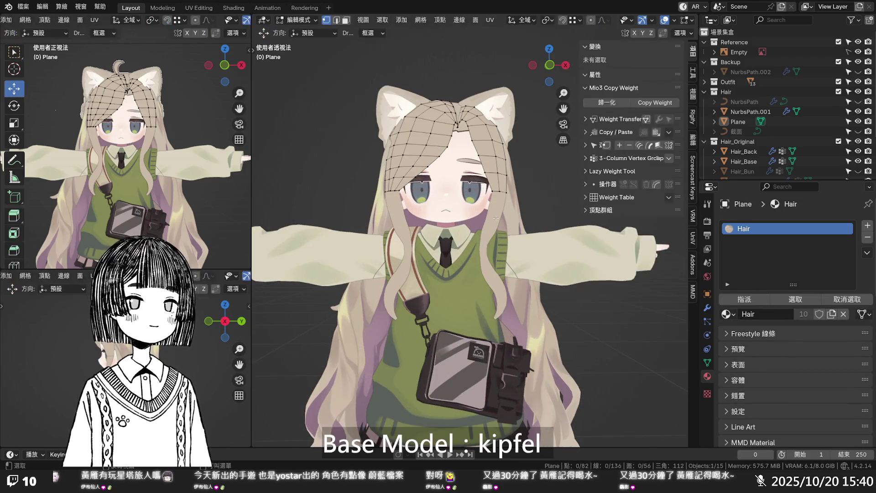
{"action": "scroll", "coordinate": [497, 221], "scroll_direction": "down", "scroll_amount": 1}
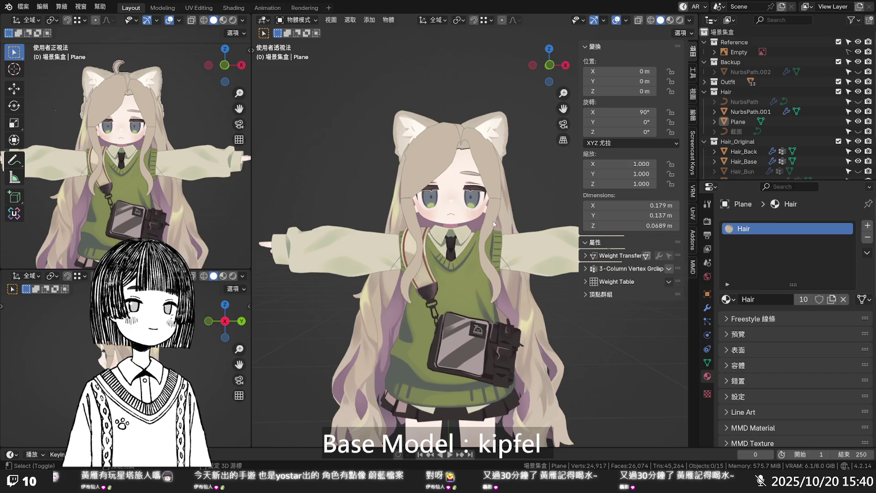
{"action": "scroll", "coordinate": [493, 247], "scroll_direction": "up", "scroll_amount": 3, "text": "shift"}
- Edit NurbsPath.001 and apply Set Edge Flow to one lengthwise edge loop
{"action": "left_click", "coordinate": [491, 270]}
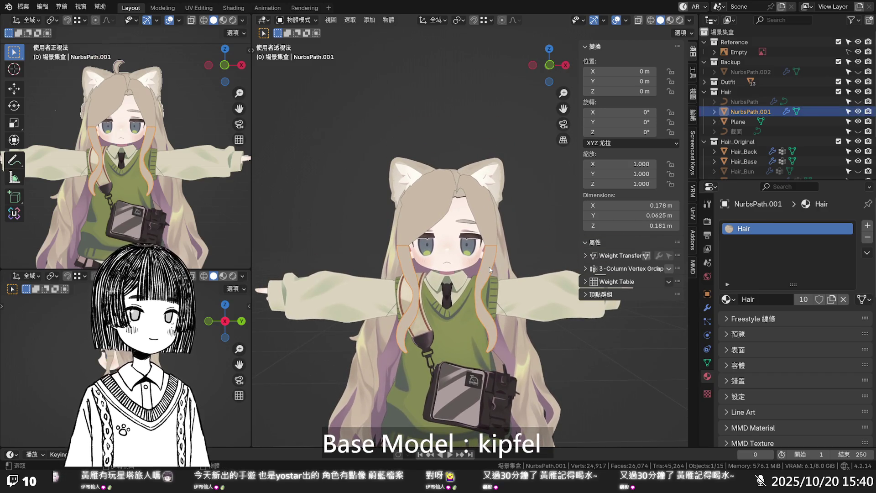
{"action": "key", "text": "Tab"}
{"action": "scroll", "coordinate": [490, 268], "scroll_direction": "up", "scroll_amount": 10}
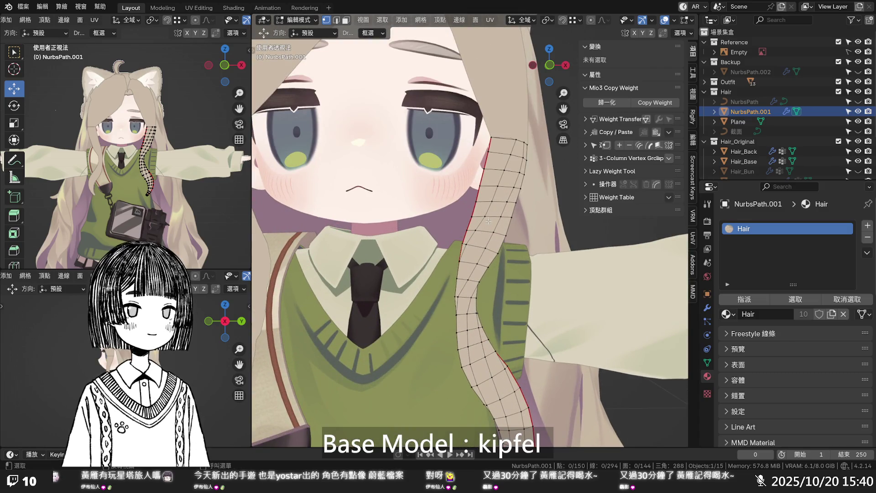
{"action": "key", "text": "a"}
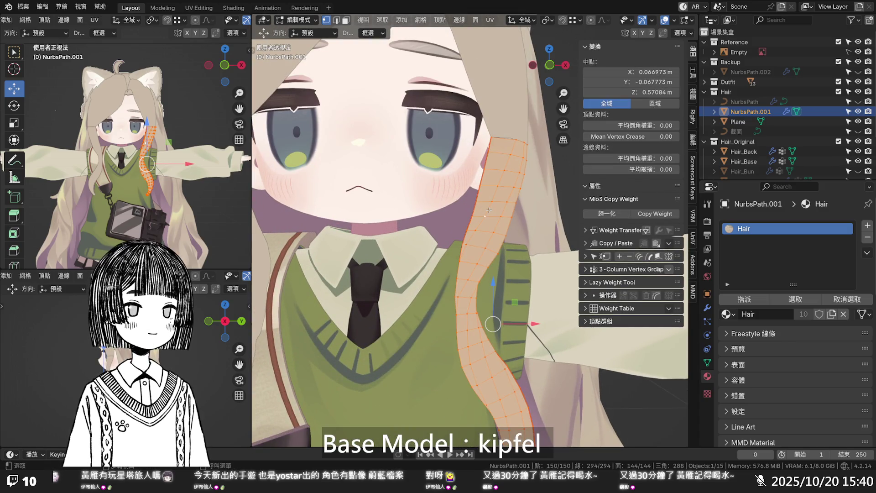
{"action": "left_click", "coordinate": [489, 210], "text": "alt"}
{"action": "key", "text": "q"}
{"action": "left_click", "coordinate": [489, 210]}
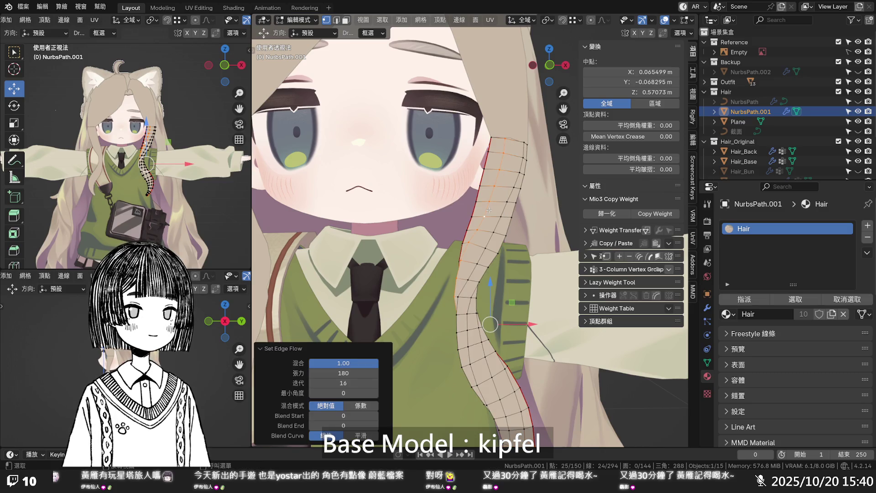
{"action": "key", "text": "ctrl+z"}
{"action": "key", "text": "ctrl+shift+z"}
{"action": "key", "text": "ctrl+z"}
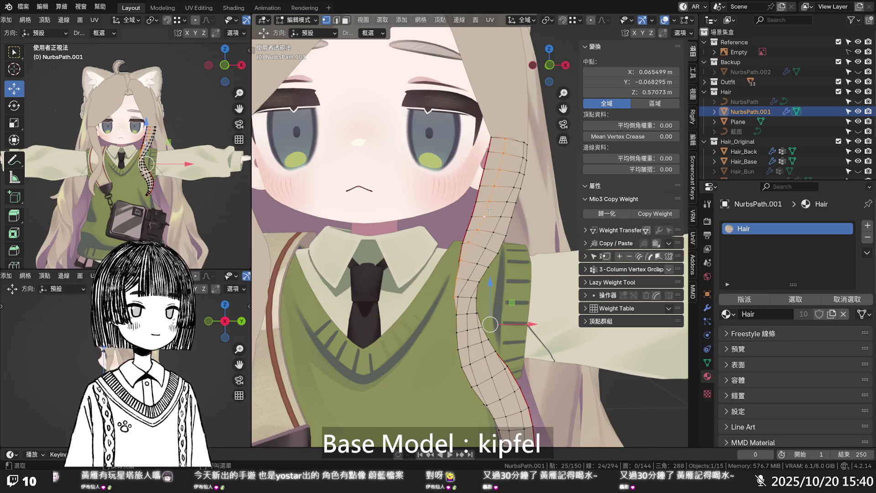
- Apply Set Edge Flow to a second edge loop along the strip
{"action": "left_click", "coordinate": [528, 230]}
{"action": "mouse_move", "coordinate": [527, 230]}
{"action": "middle_mouse_down"}
{"action": "mouse_move", "coordinate": [584, 247]}
{"action": "mouse_move", "coordinate": [523, 244]}
{"action": "middle_mouse_up"}
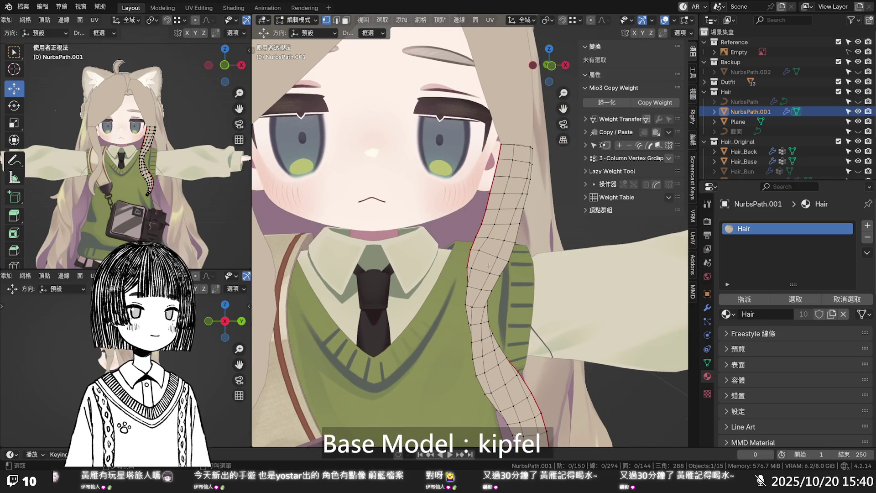
{"action": "left_click", "coordinate": [493, 266], "text": "alt"}
{"action": "key", "text": "q"}
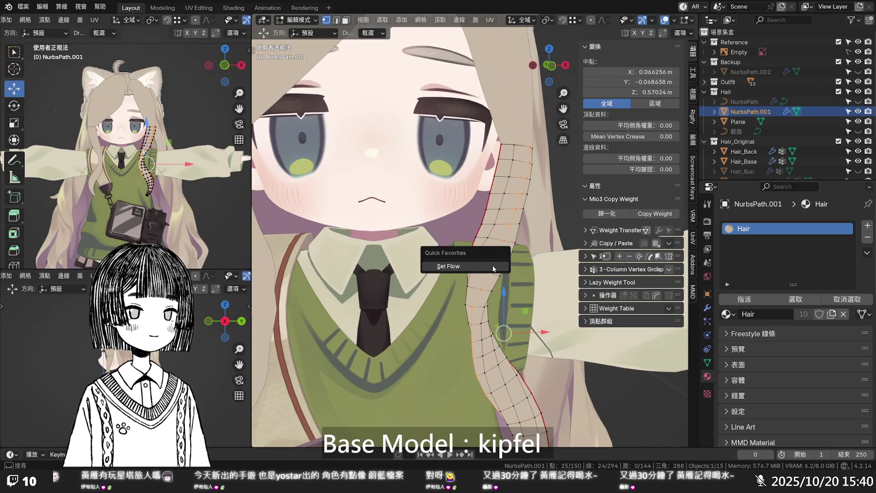
{"action": "left_click", "coordinate": [493, 267]}
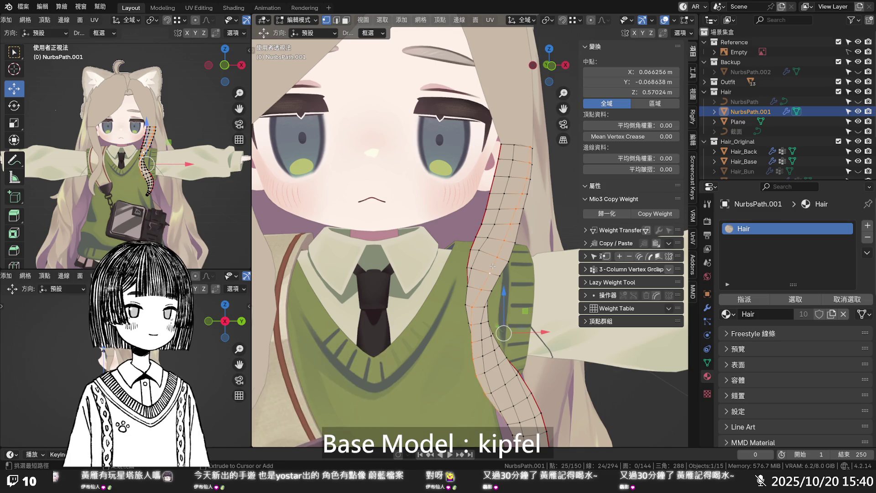
{"action": "mouse_move", "coordinate": [493, 267]}
{"action": "middle_mouse_down"}
{"action": "mouse_move", "coordinate": [475, 266]}
{"action": "mouse_move", "coordinate": [482, 287]}
{"action": "middle_mouse_up"}
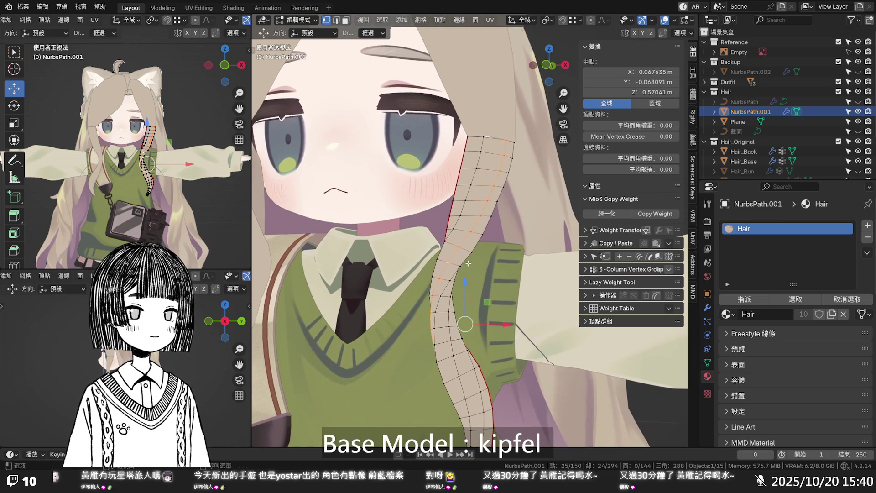
{"action": "left_click", "coordinate": [495, 299]}
- Switch to front orthographic view with X-ray on and Hair_Back hidden
{"action": "key", "text": "KP_1"}
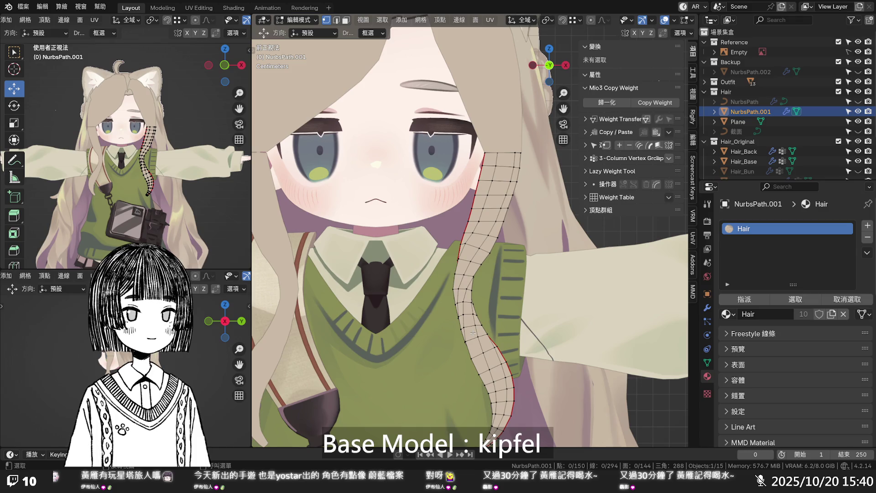
{"action": "key", "text": "alt+z"}
{"action": "key", "text": "alt+z"}
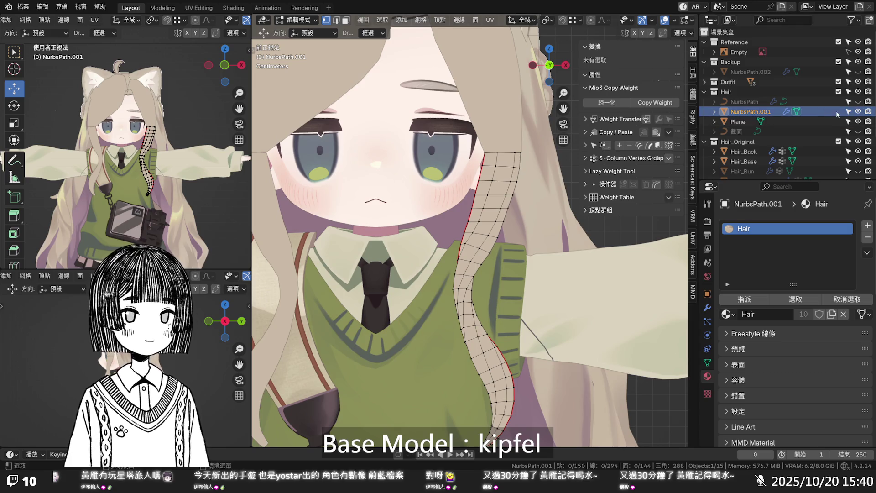
{"action": "left_click", "coordinate": [859, 151]}
{"action": "key", "text": "alt+z"}
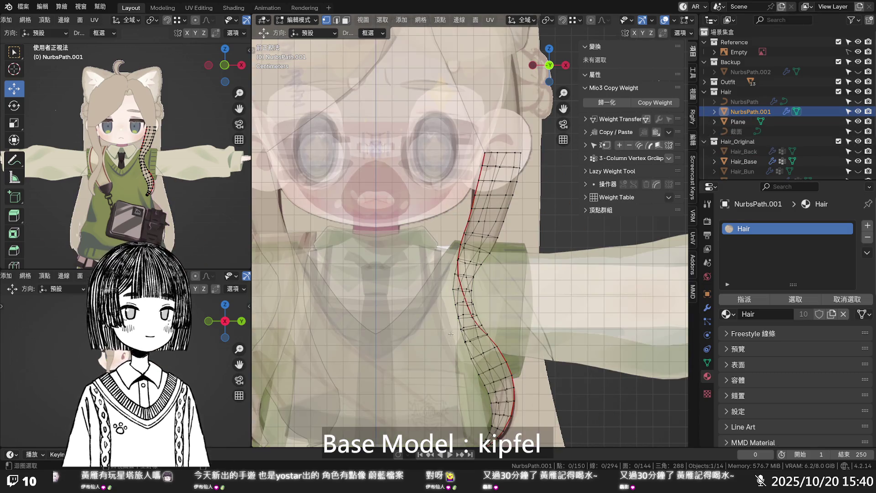
- Hide the Outfit collection and shift a first edge vertex along X in front X-ray view
{"action": "scroll", "coordinate": [458, 321], "scroll_direction": "down", "scroll_amount": 3}
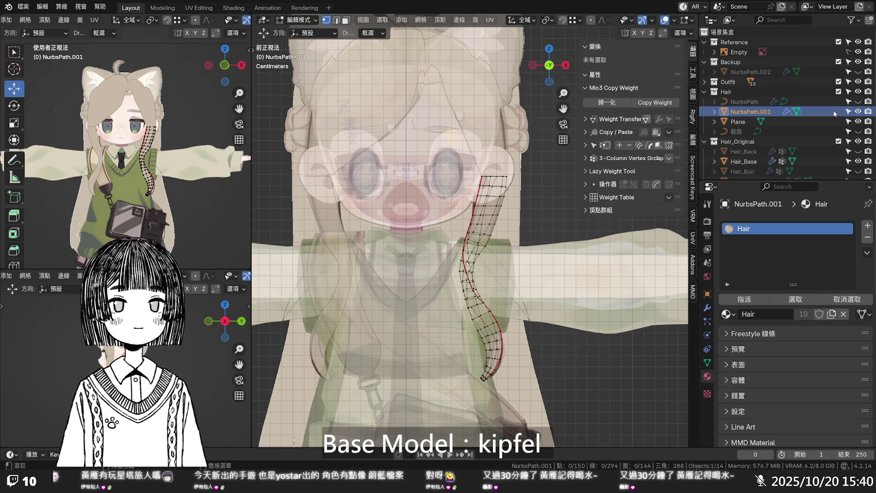
{"action": "left_click", "coordinate": [858, 82]}
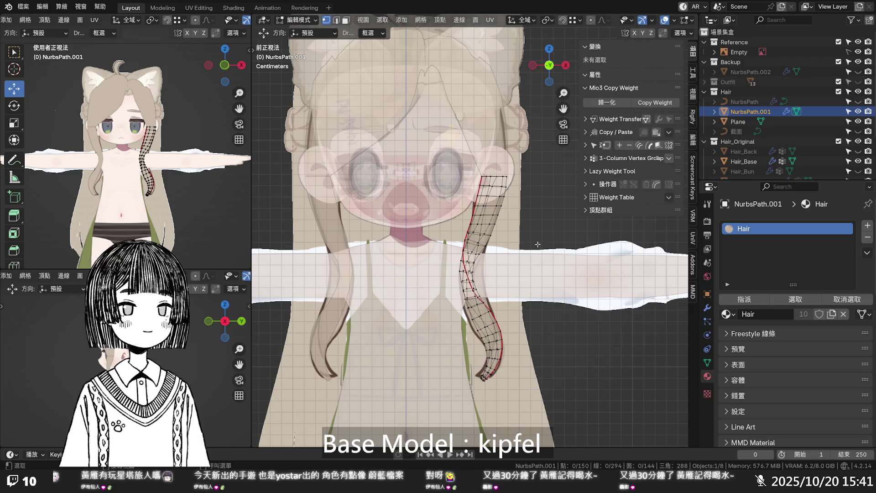
{"action": "scroll", "coordinate": [511, 263], "scroll_direction": "up", "scroll_amount": 3}
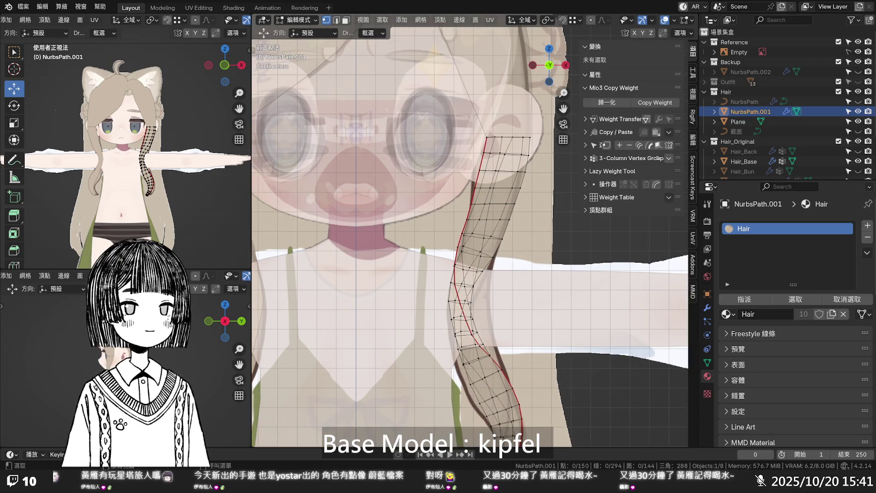
{"action": "mouse_move", "coordinate": [478, 310]}
{"action": "middle_mouse_down", "text": "shift"}
{"action": "mouse_move", "coordinate": [498, 288]}
{"action": "mouse_move", "coordinate": [477, 320]}
{"action": "mouse_move", "coordinate": [421, 352]}
{"action": "middle_mouse_up", "text": "shift"}
{"action": "key", "text": "alt+z"}
{"action": "left_click", "coordinate": [418, 354]}
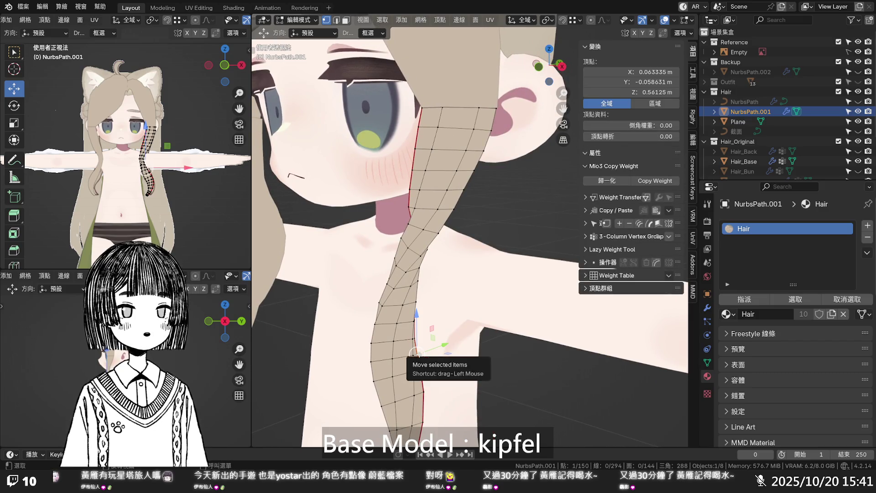
{"action": "key", "text": "KP_1"}
{"action": "key", "text": "alt+z"}
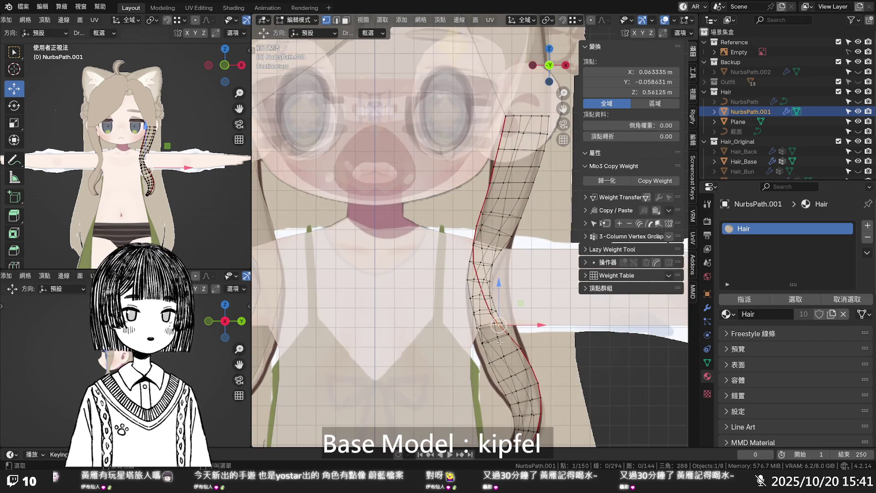
{"action": "mouse_move", "coordinate": [529, 326]}
{"action": "left_mouse_down"}
{"action": "mouse_move", "coordinate": [547, 325]}
{"action": "mouse_move", "coordinate": [548, 348]}
{"action": "left_mouse_up"}
- Shift several more edge vertices along X, undoing one misplaced move
{"action": "left_click", "coordinate": [507, 335]}
{"action": "left_click", "coordinate": [523, 348]}
{"action": "left_click", "coordinate": [493, 315]}
{"action": "left_click_drag", "start_coordinate": [520, 313], "coordinate": [538, 314]}
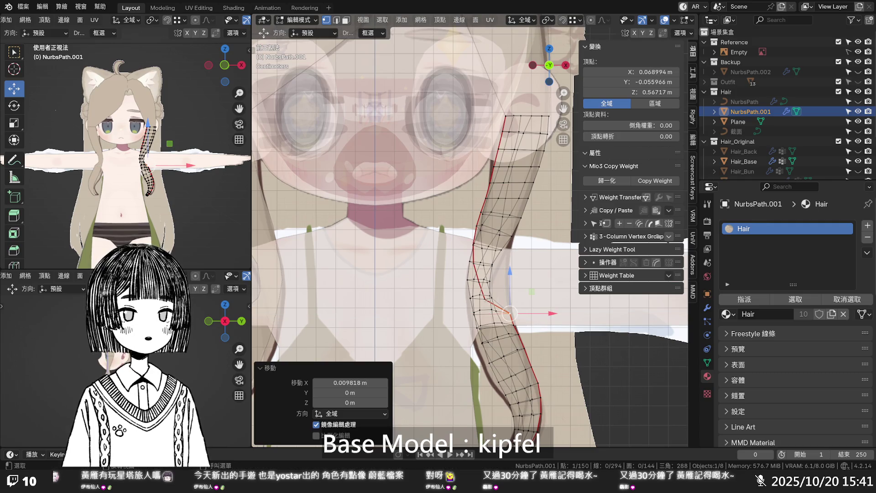
{"action": "key", "text": "ctrl+z"}
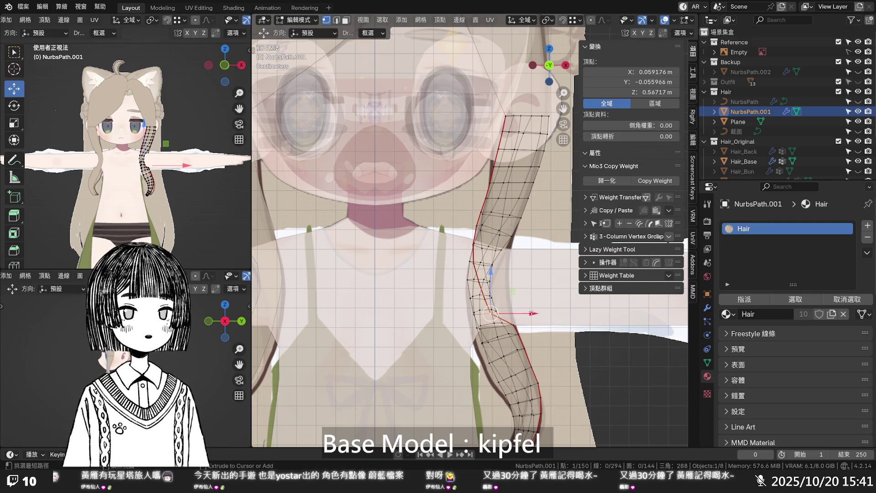
{"action": "middle_click_drag", "start_coordinate": [521, 319], "coordinate": [502, 321]}
{"action": "left_click", "coordinate": [503, 321]}
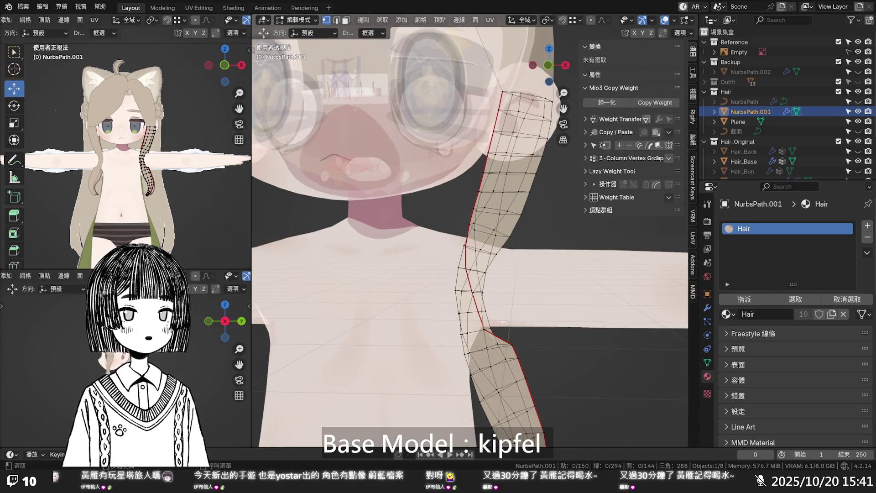
{"action": "left_click", "coordinate": [487, 329]}
{"action": "middle_click_drag", "start_coordinate": [493, 330], "coordinate": [463, 330]}
{"action": "key", "text": "KP_1"}
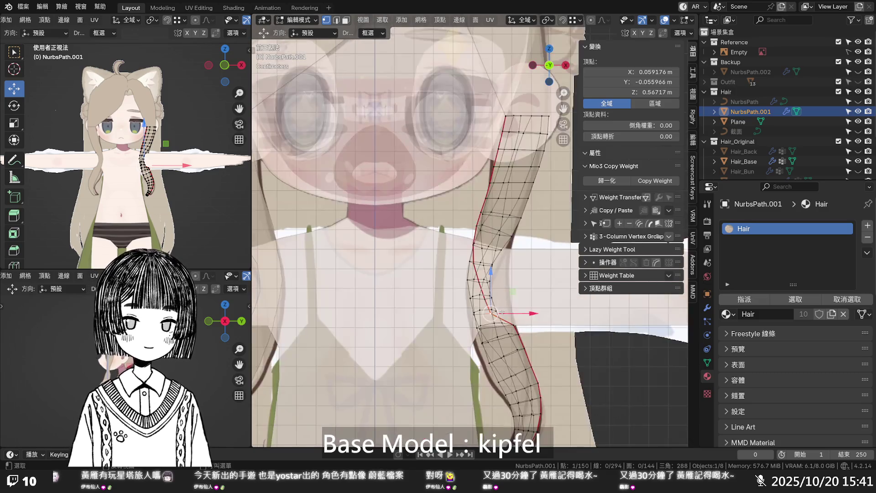
{"action": "left_click_drag", "start_coordinate": [531, 313], "coordinate": [541, 310]}
- Move a vertex near the strand's bend along the X axis
{"action": "mouse_move", "coordinate": [541, 309]}
{"action": "middle_mouse_down"}
{"action": "mouse_move", "coordinate": [446, 298]}
{"action": "mouse_move", "coordinate": [358, 271]}
{"action": "mouse_move", "coordinate": [407, 255]}
{"action": "mouse_move", "coordinate": [413, 241]}
{"action": "middle_mouse_up"}
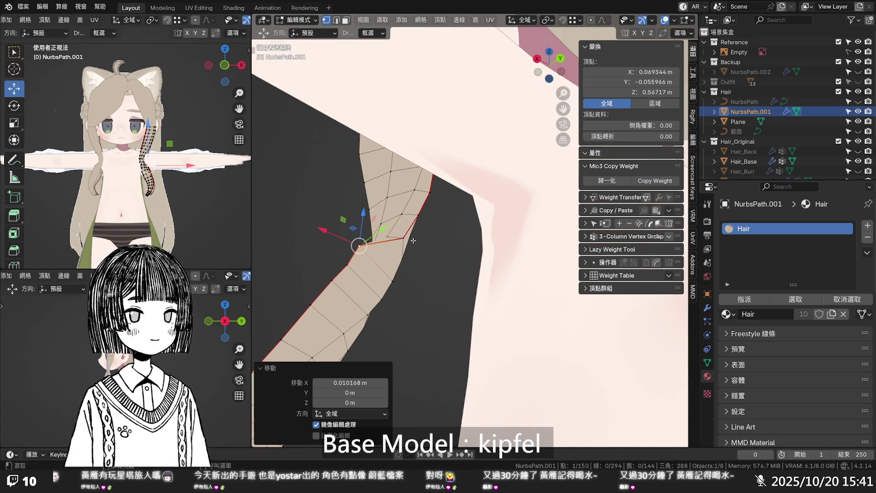
{"action": "left_click", "coordinate": [405, 240]}
{"action": "key", "text": "g"}
{"action": "key", "text": "x"}
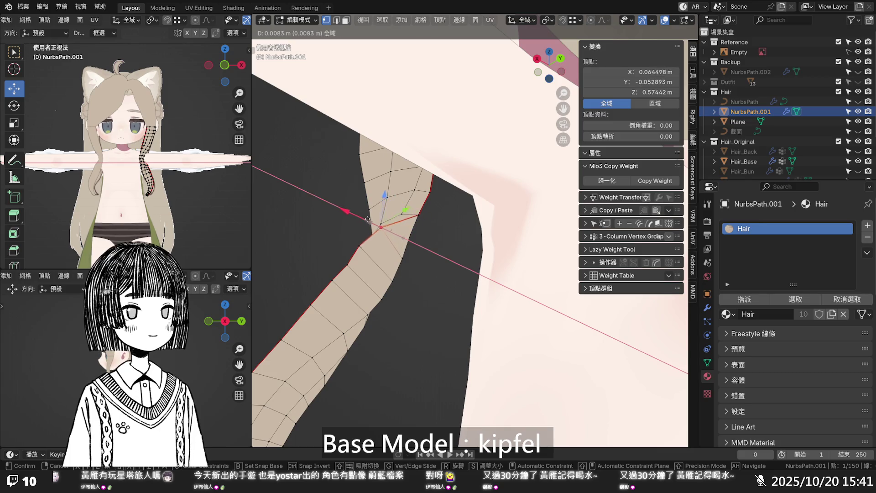
{"action": "left_click", "coordinate": [395, 234]}
{"action": "mouse_move", "coordinate": [395, 234]}
{"action": "middle_mouse_down"}
{"action": "mouse_move", "coordinate": [469, 250]}
{"action": "mouse_move", "coordinate": [495, 273]}
{"action": "middle_mouse_up"}
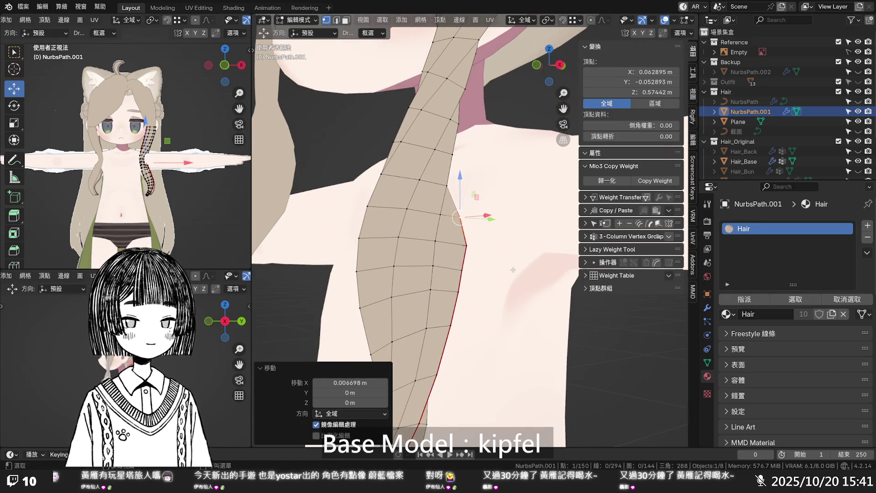
- Shift two more edge vertices slightly right along X in front X-ray view
{"action": "key", "text": "KP_1"}
{"action": "key", "text": "alt+z"}
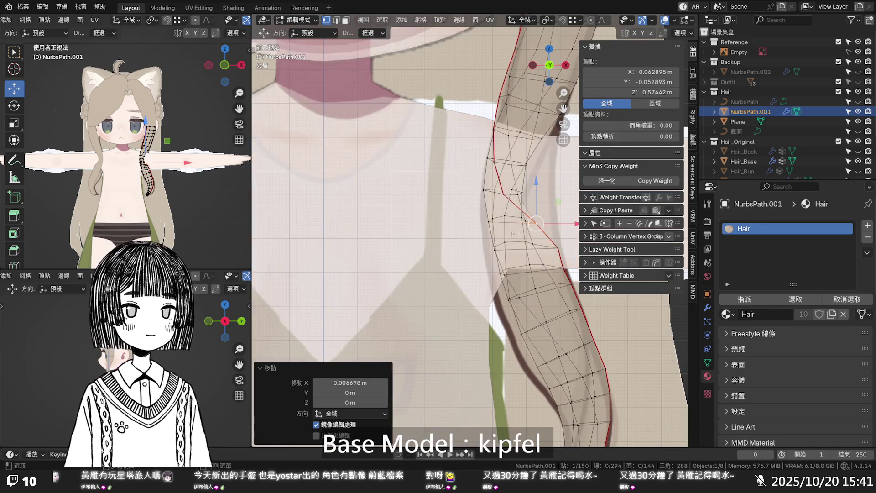
{"action": "mouse_move", "coordinate": [529, 232]}
{"action": "middle_mouse_down", "text": "shift"}
{"action": "mouse_move", "coordinate": [514, 260]}
{"action": "mouse_move", "coordinate": [465, 240]}
{"action": "middle_mouse_up", "text": "shift"}
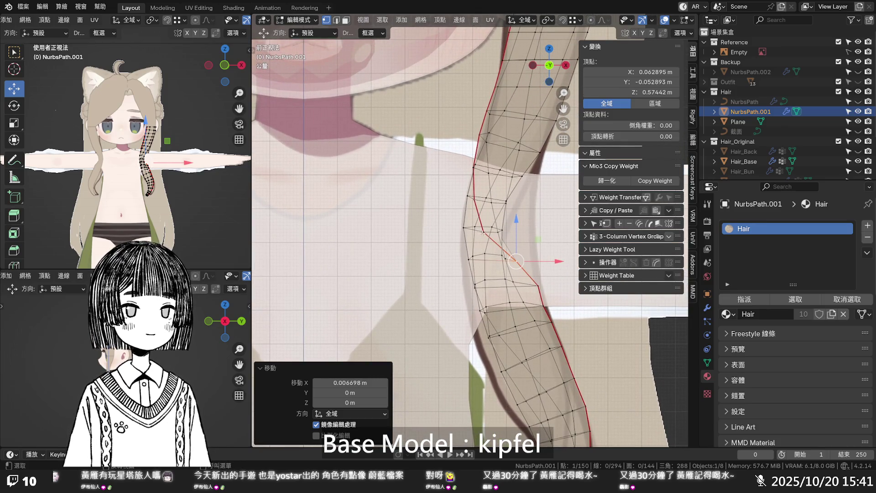
{"action": "left_click", "coordinate": [483, 233]}
{"action": "left_click_drag", "start_coordinate": [525, 232], "coordinate": [558, 232]}
{"action": "left_click", "coordinate": [516, 261]}
{"action": "left_click_drag", "start_coordinate": [538, 261], "coordinate": [546, 261]}
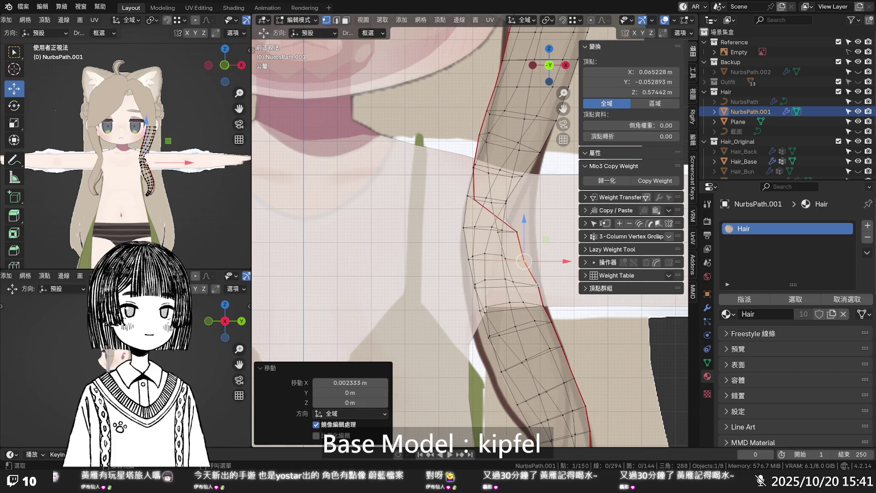
- Nudge two vertices near the neck outward along X, comparing against the hair
{"action": "middle_click_drag", "start_coordinate": [479, 104], "coordinate": [483, 167], "text": "shift"}
{"action": "left_click", "coordinate": [478, 159]}
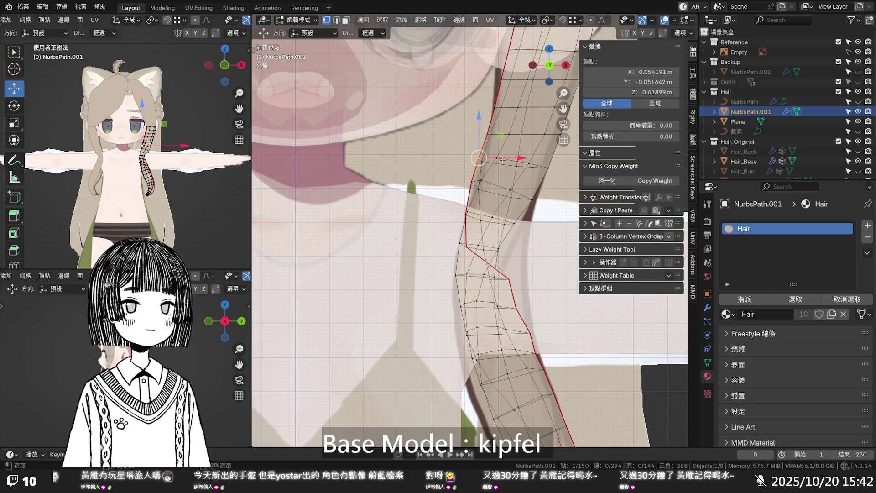
{"action": "key", "text": "alt+z"}
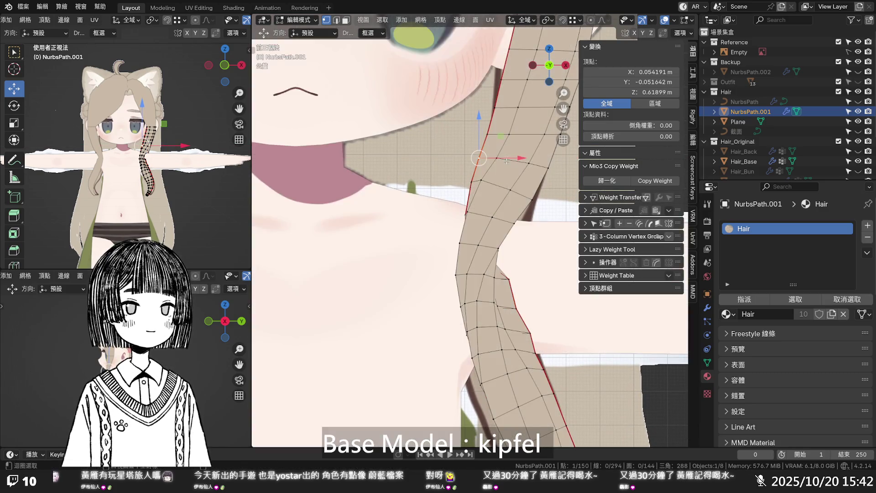
{"action": "key", "text": "alt+z"}
{"action": "left_click_drag", "start_coordinate": [506, 161], "coordinate": [508, 161]}
{"action": "left_click", "coordinate": [473, 181]}
{"action": "key", "text": "g"}
{"action": "key", "text": "x"}
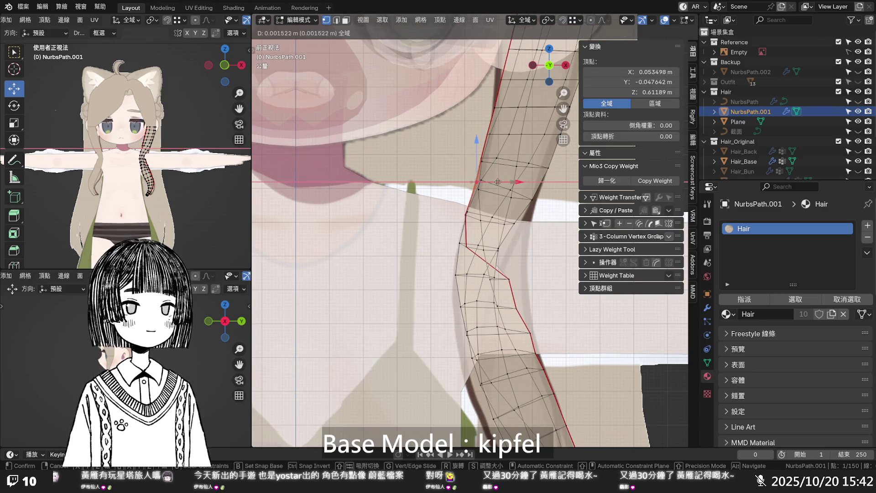
{"action": "left_click", "coordinate": [477, 181]}
{"action": "key", "text": "alt+z"}
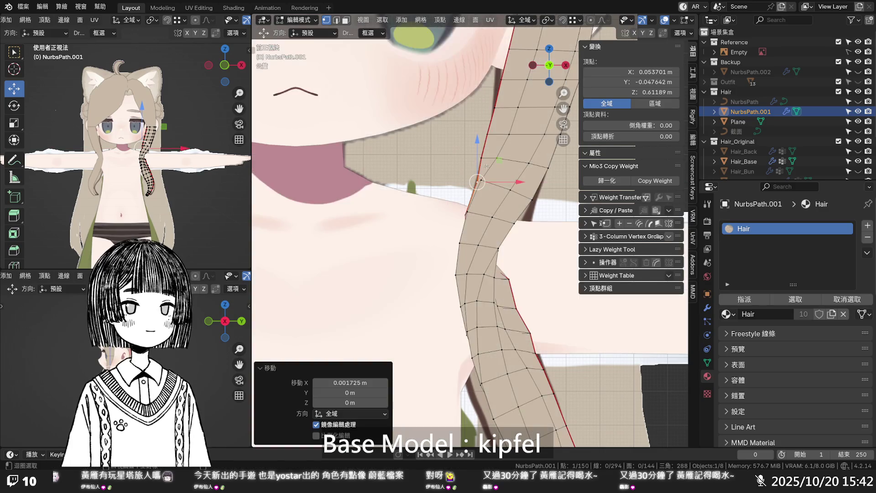
- Move two vertices higher on the strand along X to match the hair outline
{"action": "left_click", "coordinate": [483, 156]}
{"action": "key", "text": "g"}
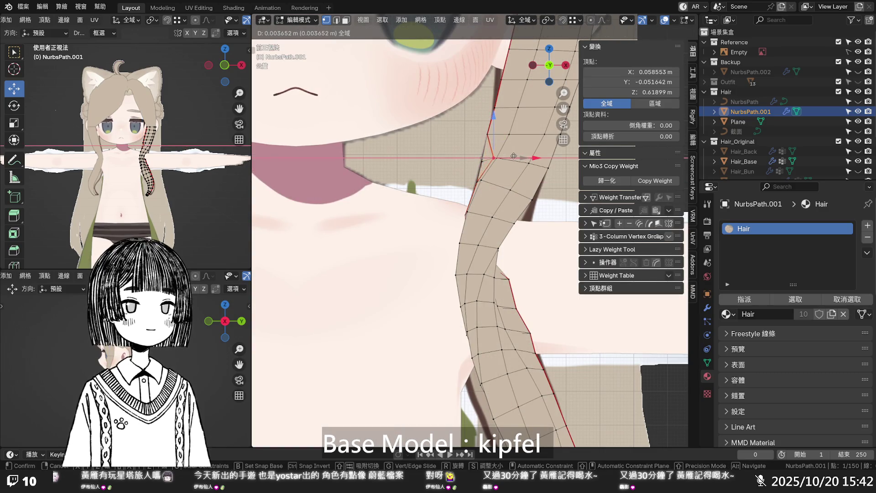
{"action": "key", "text": "alt+z"}
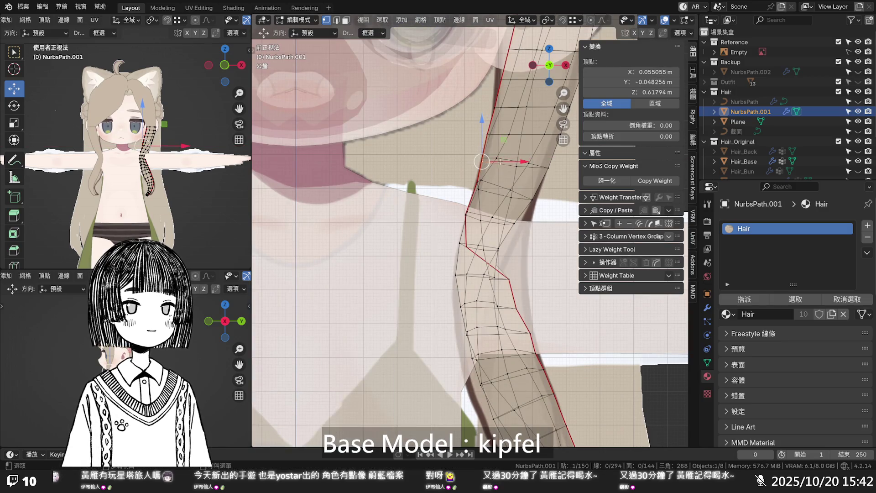
{"action": "left_click", "coordinate": [513, 163]}
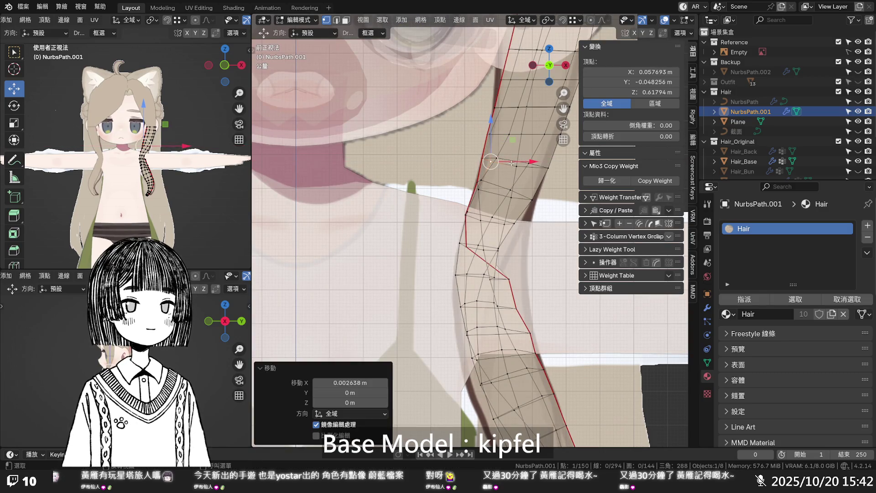
{"action": "left_click", "coordinate": [493, 134]}
{"action": "key", "text": "g"}
{"action": "key", "text": "x"}
{"action": "left_click", "coordinate": [526, 134]}
- Shift the uppermost vertex along X, then select the row of vertices along the strand
{"action": "left_click", "coordinate": [505, 107]}
{"action": "key", "text": "g"}
{"action": "key", "text": "x"}
{"action": "left_click", "coordinate": [500, 126]}
{"action": "left_click", "coordinate": [500, 126], "text": "alt"}
{"action": "right_click", "coordinate": [500, 126]}
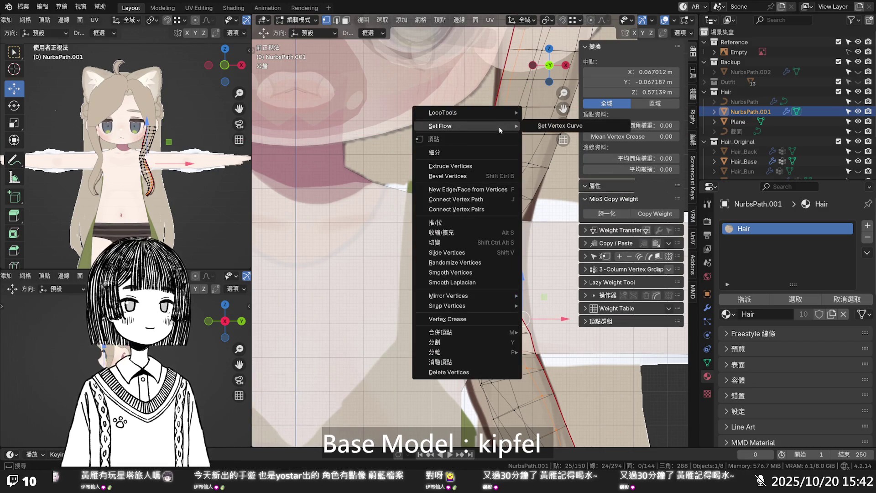
- Switch to edge selection and mark the strand's centre edge loop as sharp
{"action": "left_click", "coordinate": [499, 199]}
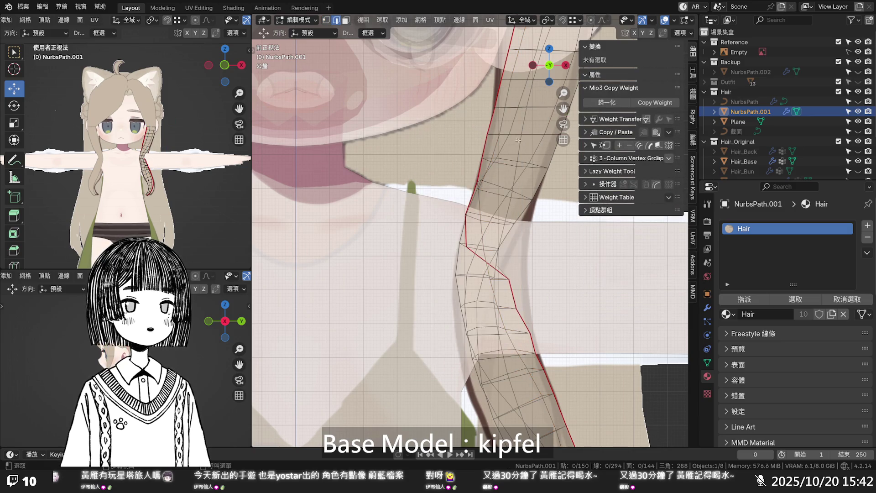
{"action": "left_click", "coordinate": [503, 125], "text": "alt"}
{"action": "right_click", "coordinate": [503, 125]}
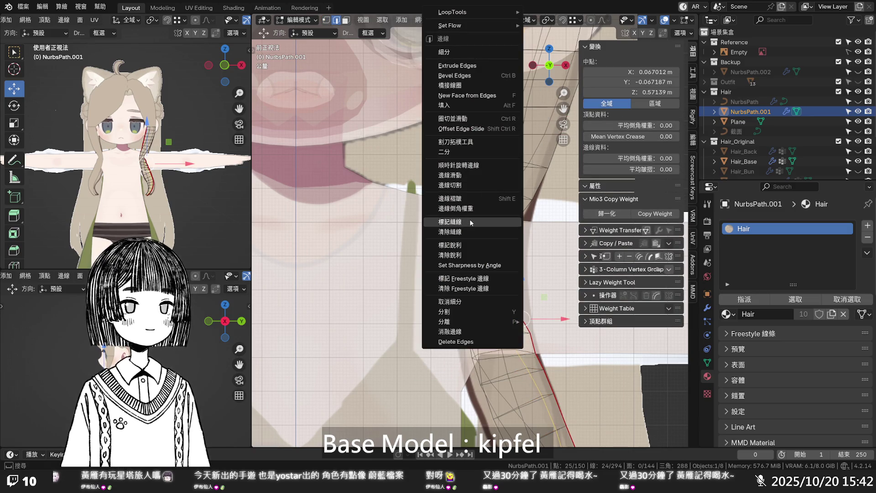
{"action": "left_click", "coordinate": [468, 245]}
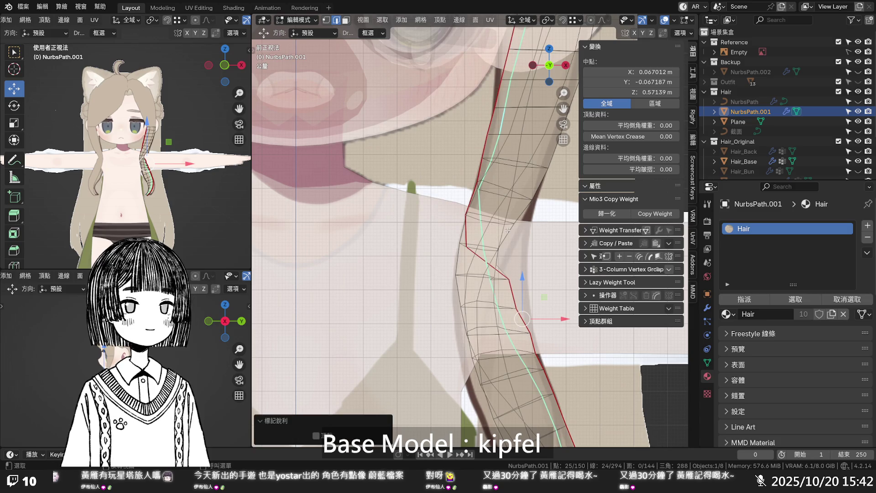
{"action": "left_click", "coordinate": [526, 227]}
- Return to vertex selection in X-ray and reposition a lower-edge vertex
{"action": "scroll", "coordinate": [522, 228], "scroll_direction": "down", "scroll_amount": 5}
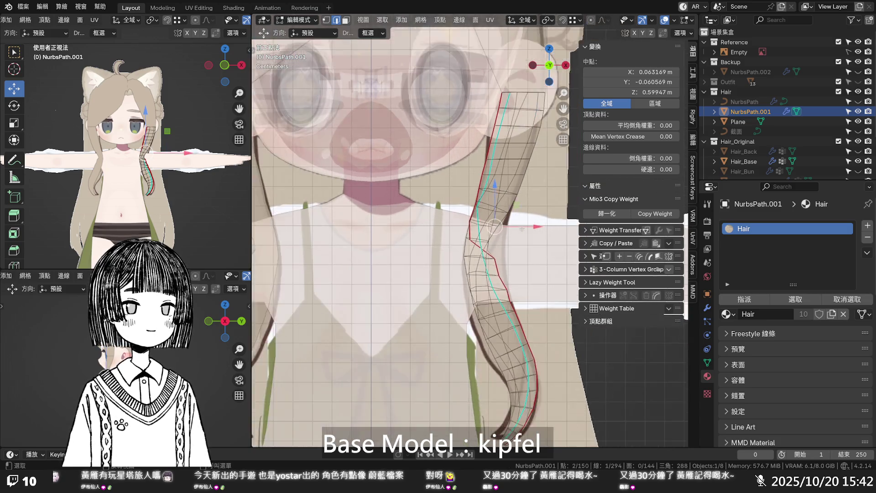
{"action": "scroll", "coordinate": [510, 224], "scroll_direction": "up", "scroll_amount": 5}
{"action": "scroll", "coordinate": [510, 225], "scroll_direction": "down", "scroll_amount": 4}
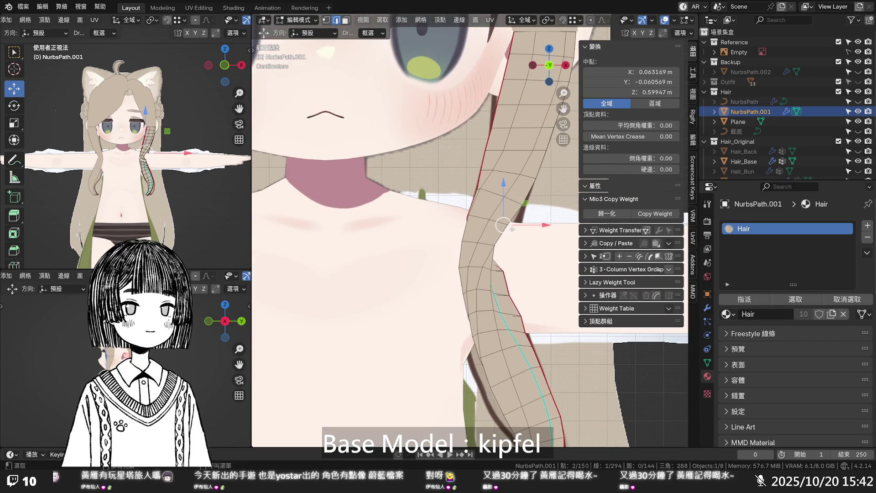
{"action": "scroll", "coordinate": [511, 227], "scroll_direction": "down", "scroll_amount": 3}
{"action": "middle_click_drag", "start_coordinate": [511, 227], "coordinate": [517, 187], "text": "shift"}
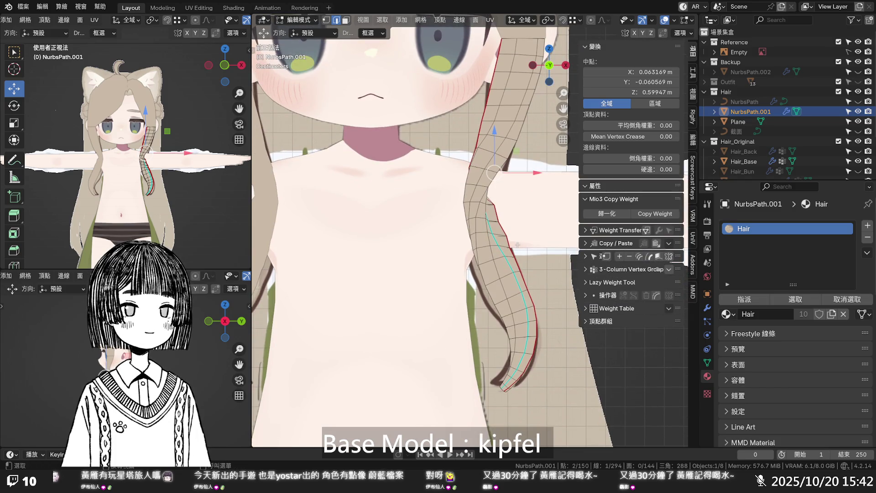
{"action": "scroll", "coordinate": [512, 244], "scroll_direction": "up", "scroll_amount": 3}
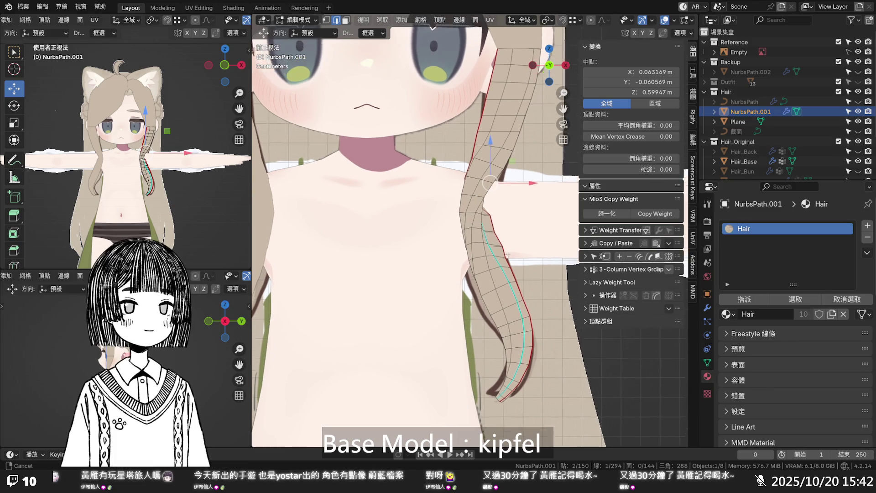
{"action": "key", "text": "alt+z"}
{"action": "left_click", "coordinate": [502, 250]}
{"action": "key", "text": "1"}
{"action": "left_click", "coordinate": [507, 250]}
{"action": "key", "text": "g"}
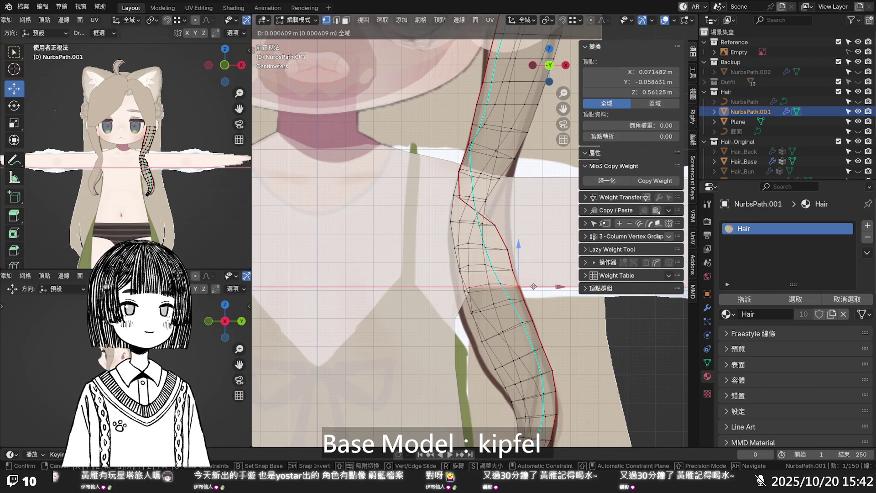
{"action": "left_click", "coordinate": [533, 286]}
- Move another strand vertex along Y and X toward the body, undoing a stray move
{"action": "key", "text": "alt+z"}
{"action": "scroll", "coordinate": [533, 286], "scroll_direction": "down", "scroll_amount": 4}
{"action": "mouse_move", "coordinate": [534, 287]}
{"action": "middle_mouse_down"}
{"action": "mouse_move", "coordinate": [482, 279]}
{"action": "mouse_move", "coordinate": [446, 322]}
{"action": "mouse_move", "coordinate": [440, 301]}
{"action": "mouse_move", "coordinate": [397, 285]}
{"action": "middle_mouse_up"}
{"action": "scroll", "coordinate": [410, 290], "scroll_direction": "up", "scroll_amount": 6}
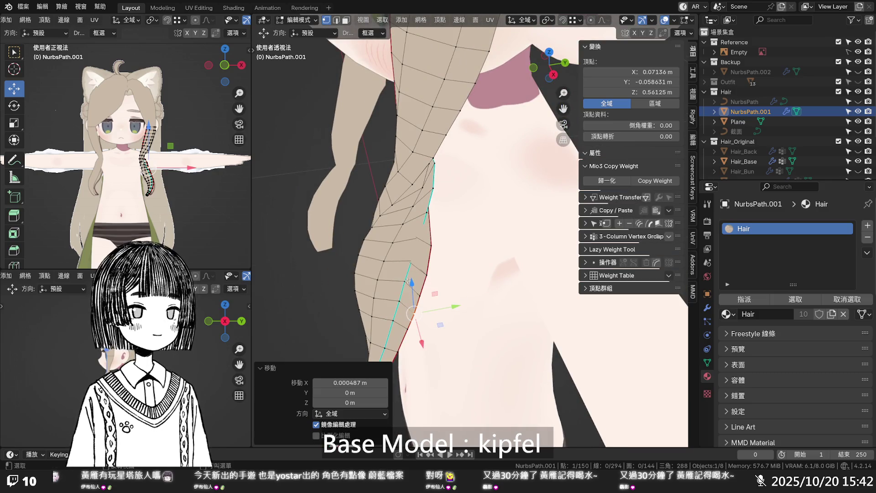
{"action": "left_click", "coordinate": [411, 282]}
{"action": "middle_click_drag", "start_coordinate": [411, 282], "coordinate": [445, 313]}
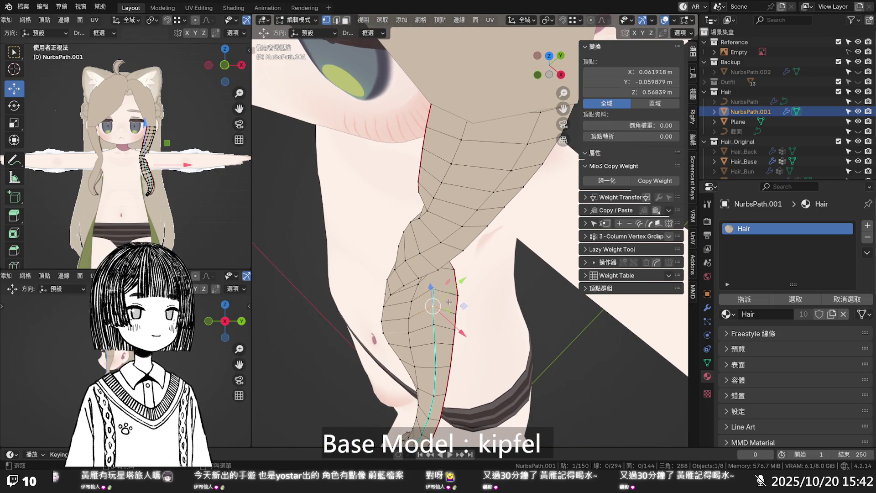
{"action": "left_click_drag", "start_coordinate": [433, 305], "coordinate": [441, 306]}
{"action": "left_click_drag", "start_coordinate": [457, 338], "coordinate": [451, 328]}
{"action": "left_click", "coordinate": [449, 314]}
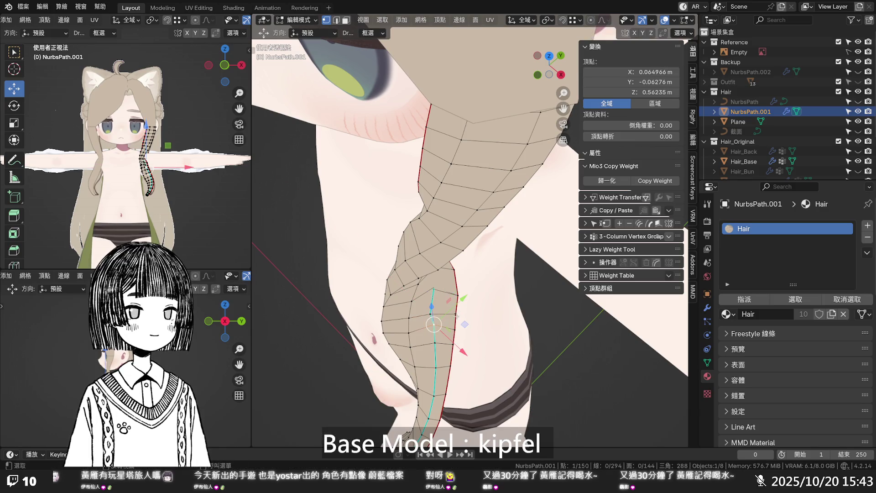
{"action": "left_click", "coordinate": [433, 311]}
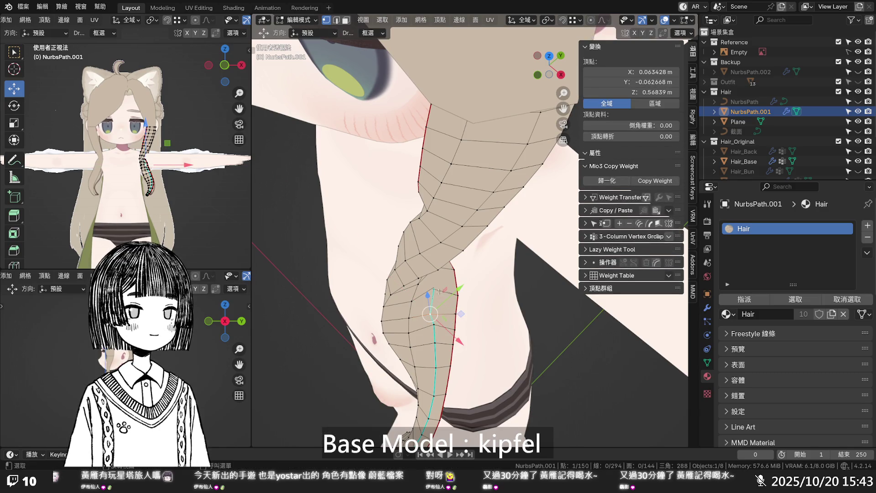
{"action": "key", "text": "ctrl+z"}
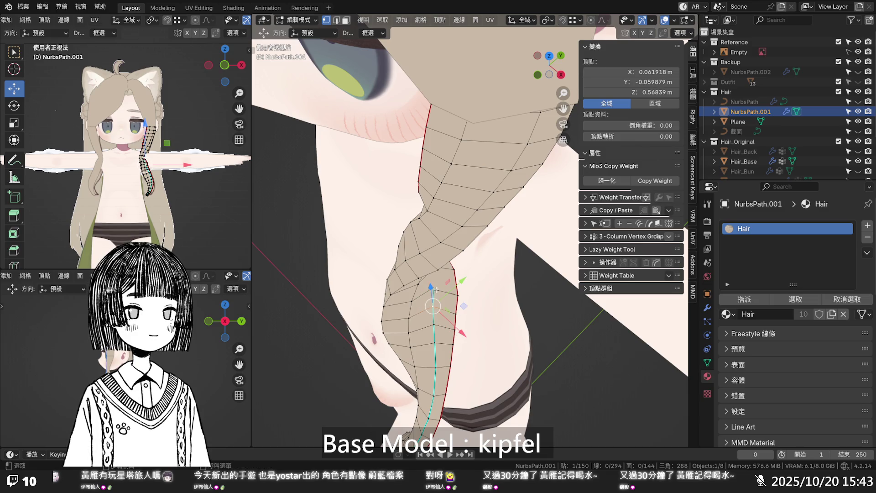
- Select three vertices along a path and shift them along Y and X
{"action": "left_click", "coordinate": [435, 289], "text": "alt"}
{"action": "key", "text": "alt+z"}
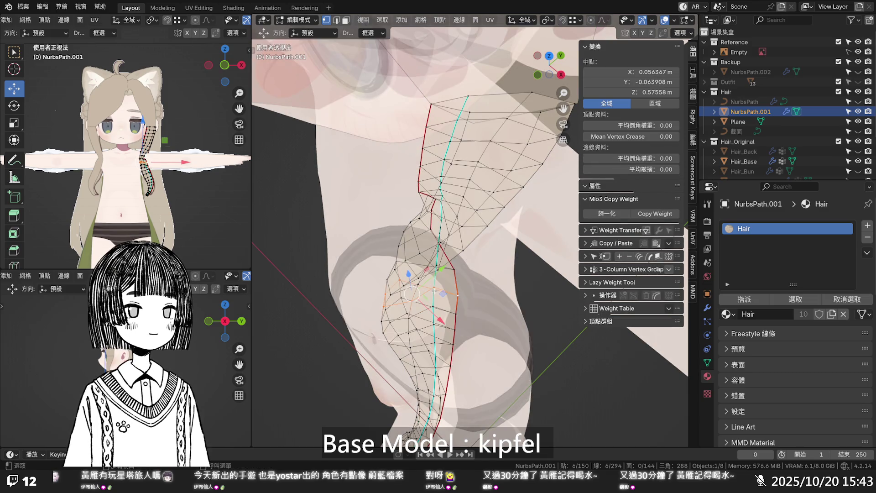
{"action": "left_click", "coordinate": [434, 289]}
{"action": "left_click", "coordinate": [448, 291], "text": "ctrl"}
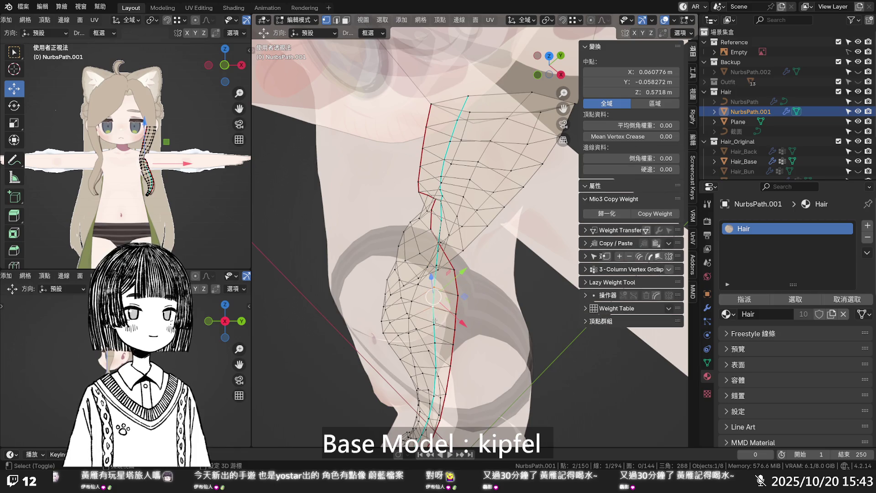
{"action": "key", "text": "alt+z"}
{"action": "left_click_drag", "start_coordinate": [448, 290], "coordinate": [440, 298]}
{"action": "left_click_drag", "start_coordinate": [460, 334], "coordinate": [457, 336]}
{"action": "middle_click_drag", "start_coordinate": [458, 337], "coordinate": [507, 243]}
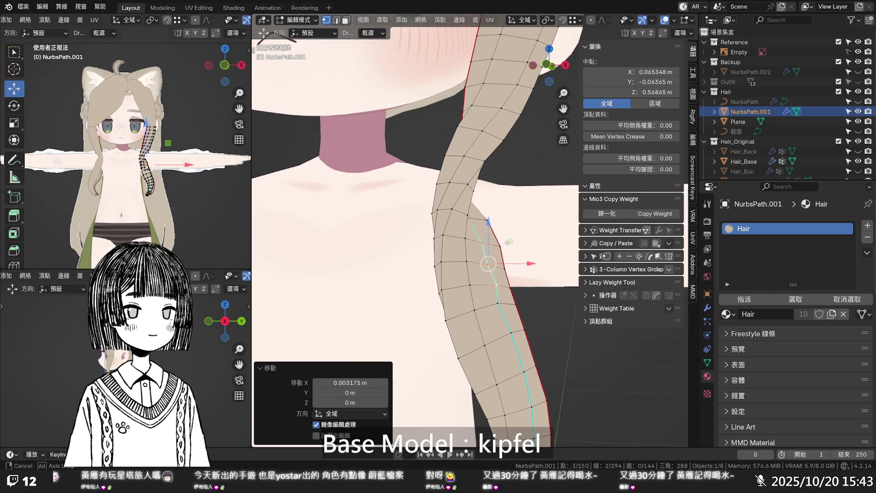
- Shift two more lower-edge vertices along Y and X to follow the chest
{"action": "left_click", "coordinate": [497, 304]}
{"action": "mouse_move", "coordinate": [498, 305]}
{"action": "middle_mouse_down"}
{"action": "mouse_move", "coordinate": [460, 383]}
{"action": "mouse_move", "coordinate": [448, 360]}
{"action": "middle_mouse_up"}
{"action": "left_click_drag", "start_coordinate": [451, 326], "coordinate": [448, 332]}
{"action": "left_click_drag", "start_coordinate": [449, 373], "coordinate": [440, 365]}
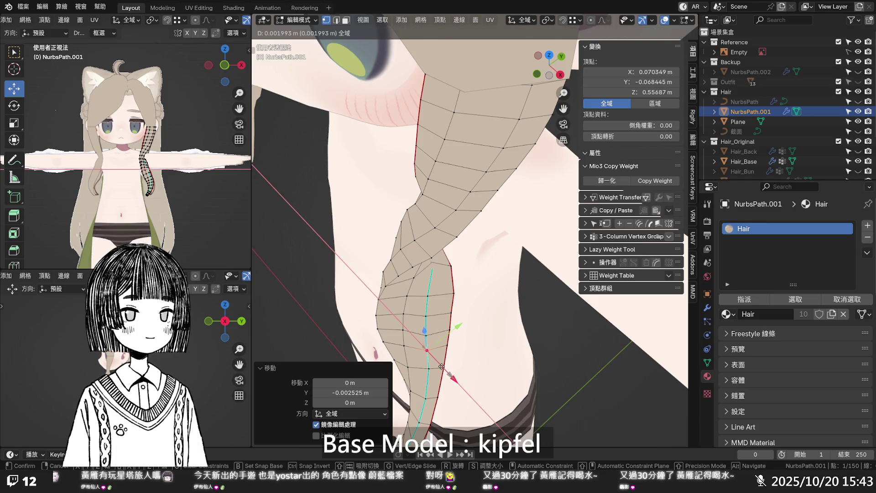
{"action": "left_click", "coordinate": [442, 366]}
{"action": "left_click", "coordinate": [441, 366]}
{"action": "middle_click_drag", "start_coordinate": [442, 367], "coordinate": [435, 265]}
{"action": "left_click", "coordinate": [435, 258]}
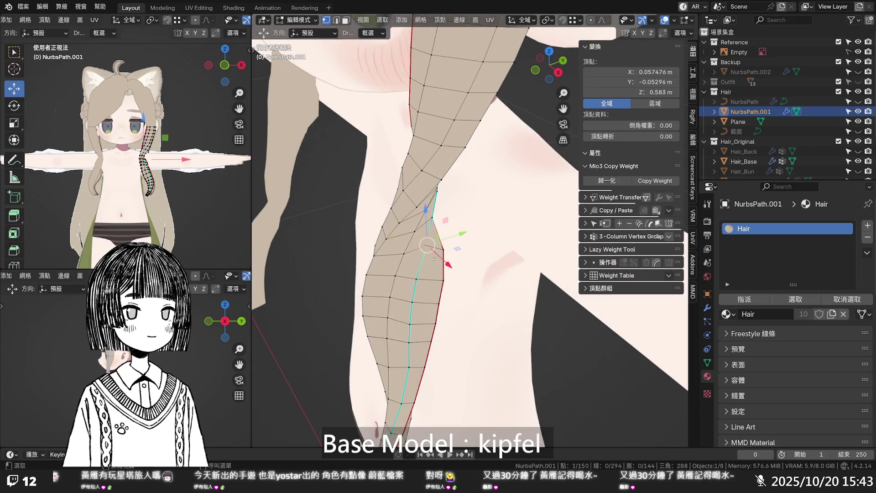
{"action": "key", "text": "g"}
{"action": "key", "text": "y"}
{"action": "key", "text": "x"}
{"action": "left_click", "coordinate": [435, 248]}
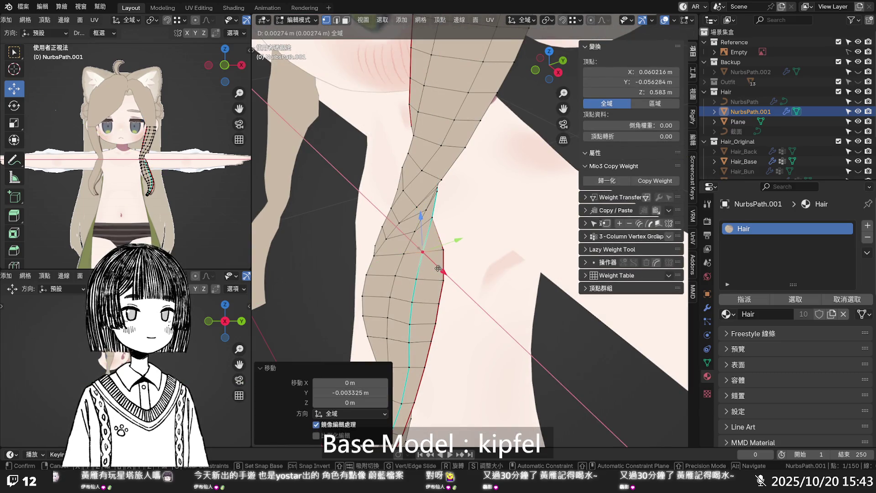
- Nudge one more edge vertex along Y, then switch to Right Orthographic view
{"action": "middle_click_drag", "start_coordinate": [445, 251], "coordinate": [438, 219]}
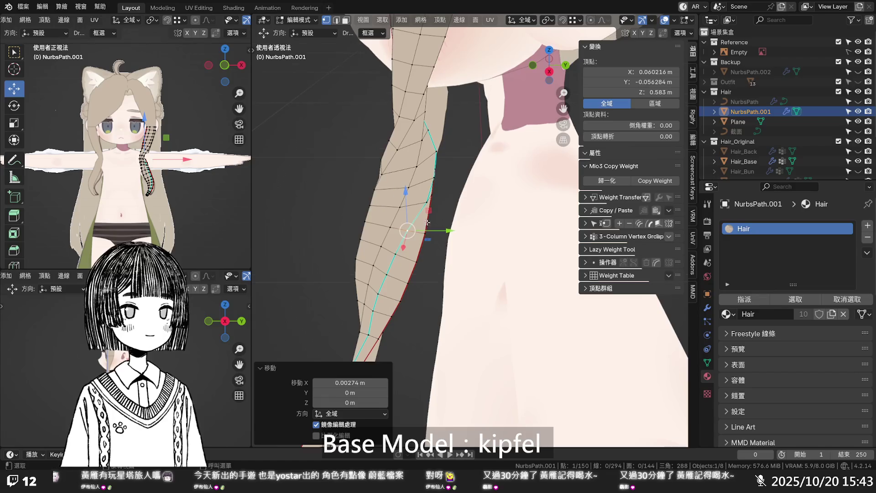
{"action": "left_click", "coordinate": [423, 202]}
{"action": "key", "text": "g"}
{"action": "key", "text": "y"}
{"action": "left_click", "coordinate": [443, 204]}
{"action": "middle_click_drag", "start_coordinate": [444, 204], "coordinate": [442, 200]}
{"action": "key", "text": "KP_3"}
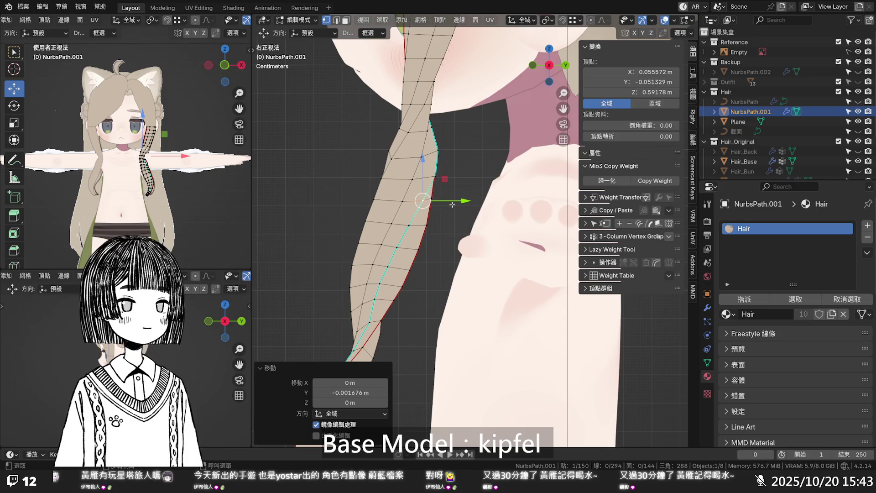
- Nudge two vertices higher up the strip slightly along Y, after abandoning a first Y move
{"action": "left_click", "coordinate": [438, 183]}
{"action": "key", "text": "g"}
{"action": "key", "text": "y"}
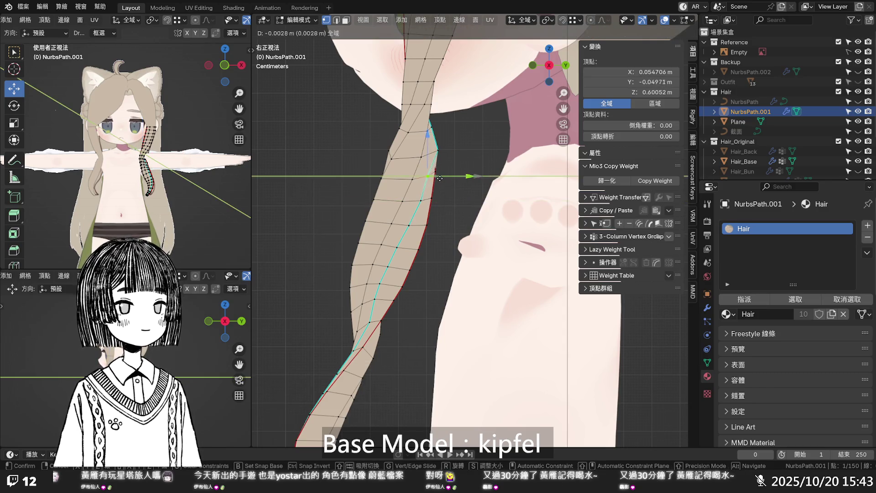
{"action": "key", "text": "Escape"}
{"action": "left_click", "coordinate": [438, 152]}
{"action": "key", "text": "g"}
{"action": "key", "text": "y"}
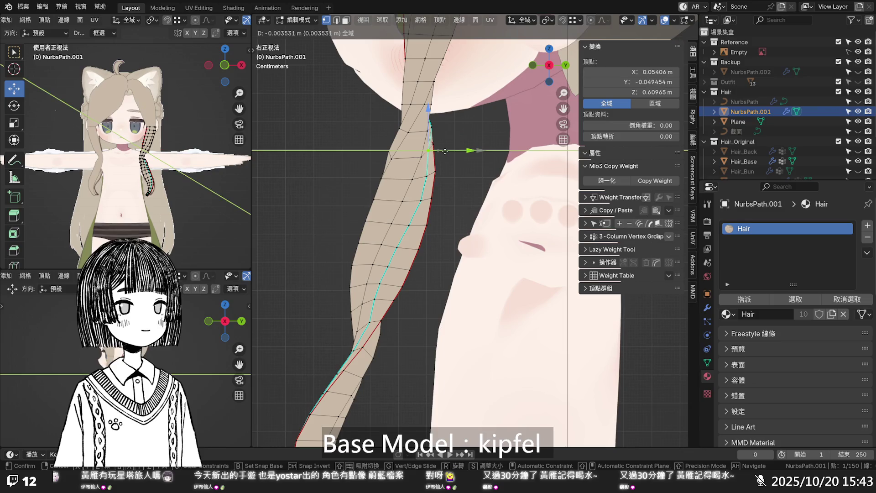
{"action": "left_click", "coordinate": [446, 151]}
{"action": "left_click", "coordinate": [432, 129]}
{"action": "key", "text": "g"}
{"action": "key", "text": "y"}
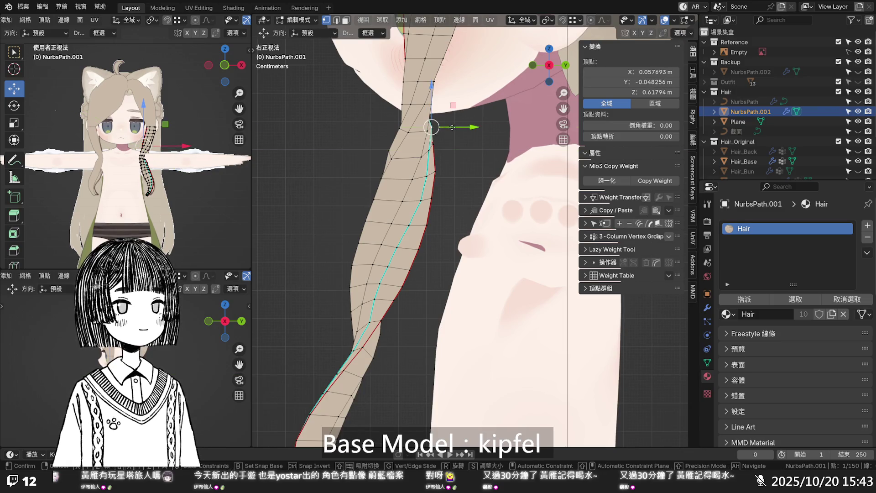
{"action": "left_click", "coordinate": [451, 128]}
- Shift a hair vertex near the shoulder in small steps, finishing with an X-axis move
{"action": "left_click", "coordinate": [485, 158]}
{"action": "scroll", "coordinate": [485, 157], "scroll_direction": "down", "scroll_amount": 3}
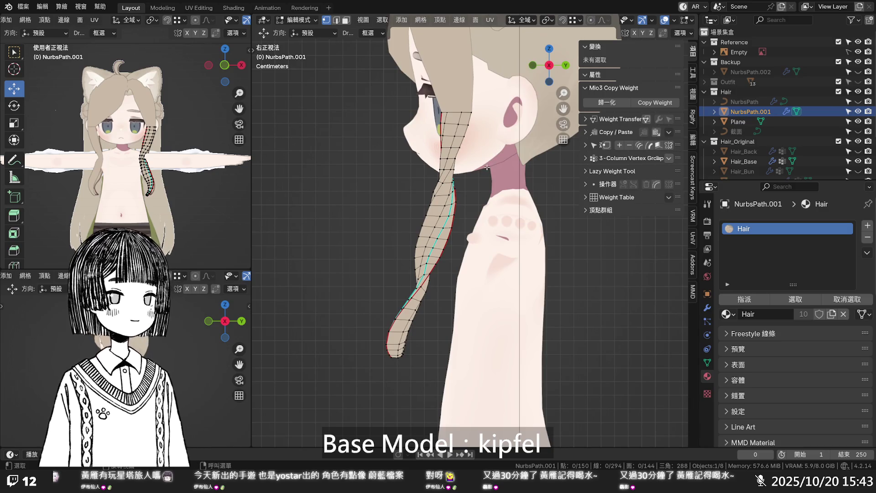
{"action": "mouse_move", "coordinate": [487, 169]}
{"action": "middle_mouse_down"}
{"action": "mouse_move", "coordinate": [484, 258]}
{"action": "mouse_move", "coordinate": [435, 238]}
{"action": "middle_mouse_up"}
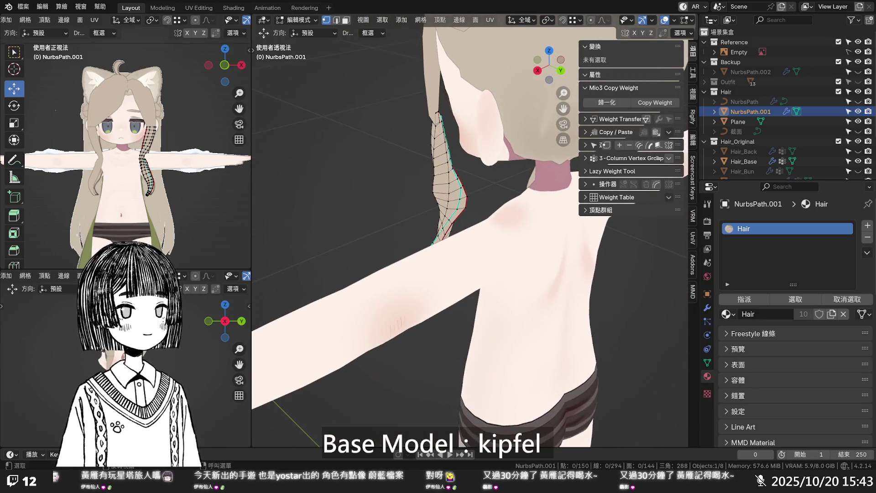
{"action": "left_click", "coordinate": [469, 208]}
{"action": "middle_click_drag", "start_coordinate": [468, 208], "coordinate": [739, 200]}
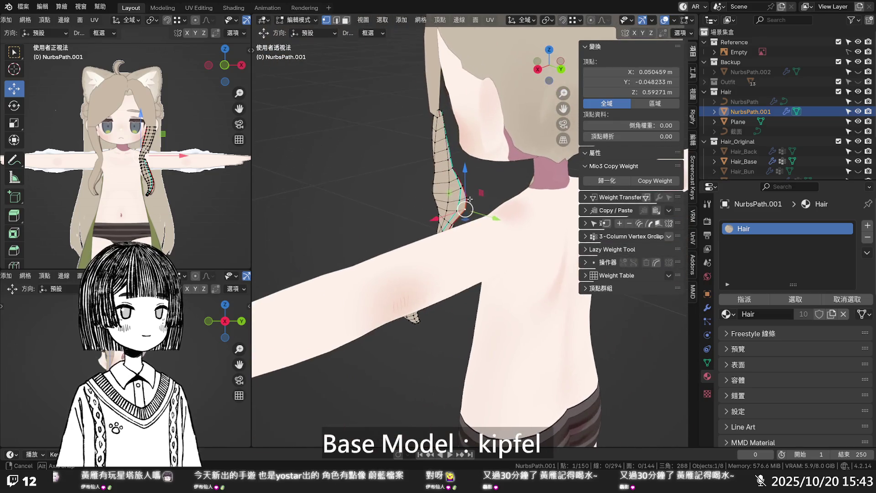
{"action": "key", "text": "g"}
{"action": "left_click", "coordinate": [457, 211]}
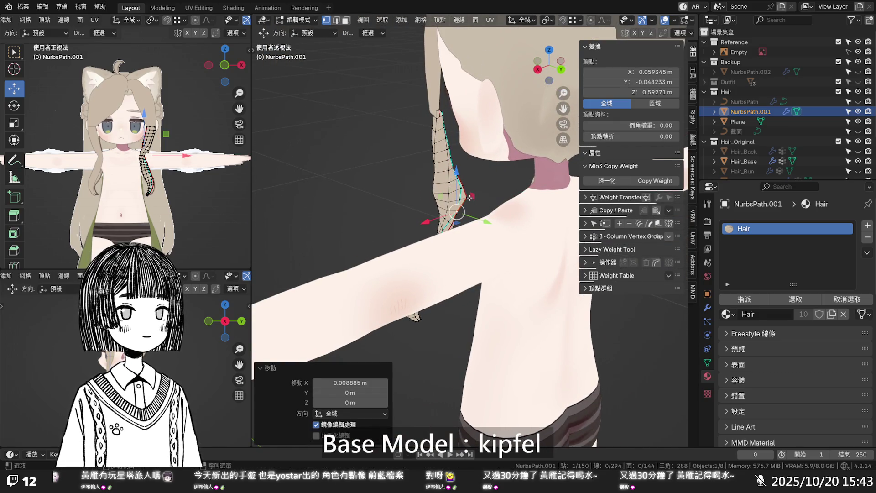
{"action": "key", "text": "g"}
{"action": "left_click", "coordinate": [462, 186]}
{"action": "key", "text": "g"}
{"action": "key", "text": "x"}
{"action": "left_click", "coordinate": [470, 192]}
- Move a strip vertex near the shoulder twice along X to tuck it inward
{"action": "key", "text": "alt+a"}
{"action": "middle_click_drag", "start_coordinate": [484, 205], "coordinate": [496, 212]}
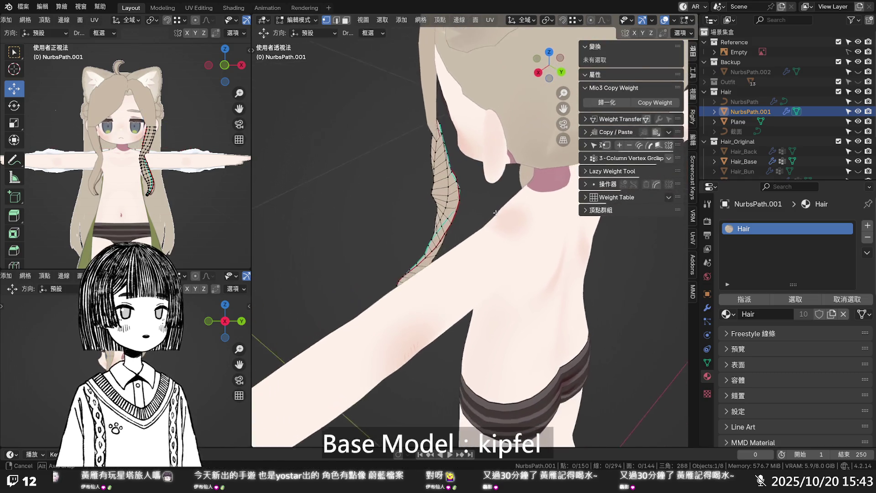
{"action": "scroll", "coordinate": [496, 212], "scroll_direction": "up", "scroll_amount": 4}
{"action": "mouse_move", "coordinate": [488, 160]}
{"action": "middle_mouse_down"}
{"action": "mouse_move", "coordinate": [373, 161]}
{"action": "mouse_move", "coordinate": [406, 163]}
{"action": "middle_mouse_up"}
{"action": "left_click", "coordinate": [484, 139]}
{"action": "key", "text": "g"}
{"action": "key", "text": "x"}
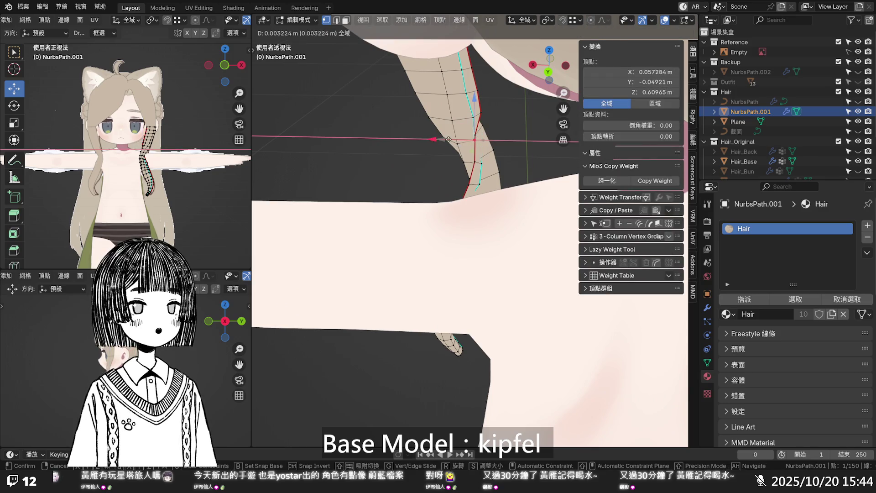
{"action": "left_click", "coordinate": [438, 143]}
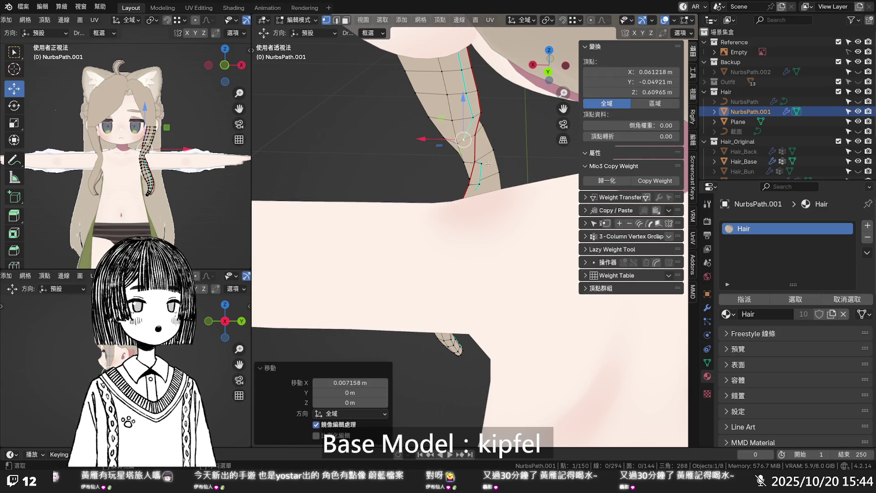
{"action": "key", "text": "g"}
{"action": "key", "text": "x"}
{"action": "left_click", "coordinate": [451, 162]}
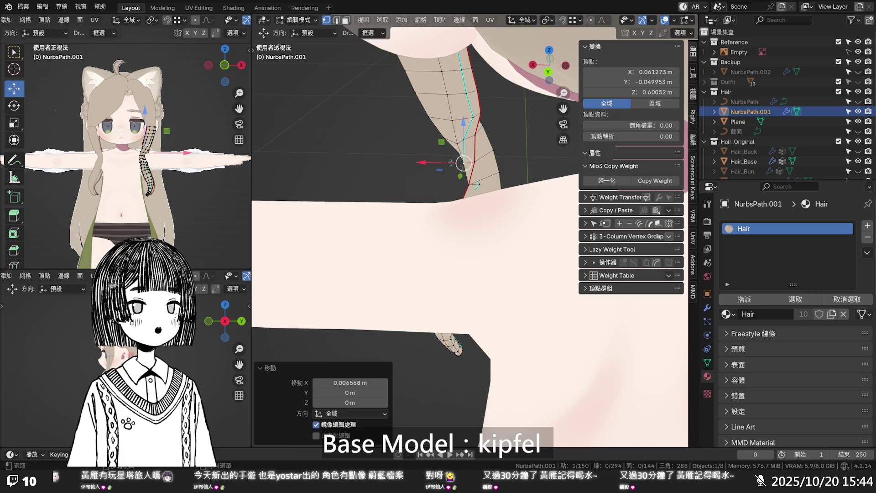
- Shift two more edge vertices by the armpit slightly along X, then deselect everything
{"action": "left_click", "coordinate": [477, 183]}
{"action": "key", "text": "g"}
{"action": "key", "text": "x"}
{"action": "left_click", "coordinate": [475, 183]}
{"action": "mouse_move", "coordinate": [474, 183]}
{"action": "middle_mouse_down"}
{"action": "mouse_move", "coordinate": [539, 169]}
{"action": "mouse_move", "coordinate": [457, 133]}
{"action": "mouse_move", "coordinate": [457, 119]}
{"action": "mouse_move", "coordinate": [538, 107]}
{"action": "mouse_move", "coordinate": [544, 118]}
{"action": "middle_mouse_up"}
{"action": "left_click", "coordinate": [441, 121]}
{"action": "key", "text": "g"}
{"action": "key", "text": "x"}
{"action": "left_click", "coordinate": [427, 124]}
{"action": "key", "text": "alt+a"}
{"action": "middle_click_drag", "start_coordinate": [557, 130], "coordinate": [479, 171]}
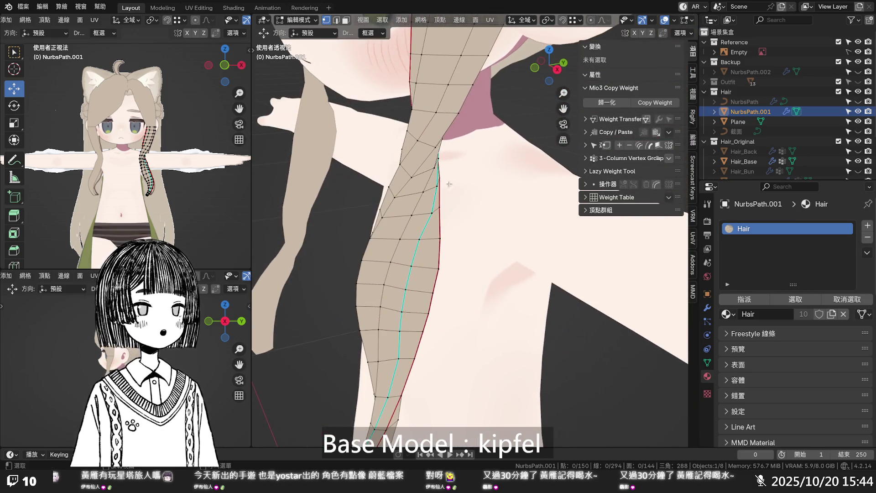
- Smooth one vertical edge loop of the strip with Set Edge Flow
{"action": "left_click", "coordinate": [408, 221], "text": "alt"}
{"action": "left_click", "coordinate": [409, 222]}
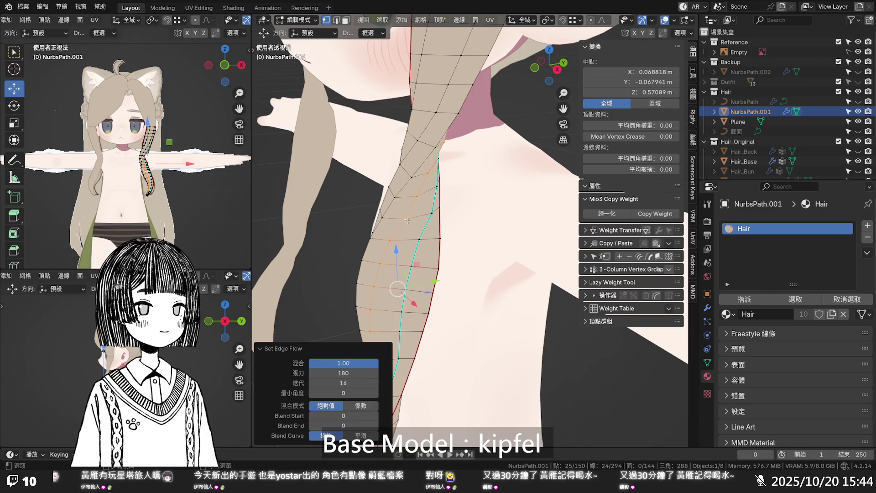
{"action": "mouse_move", "coordinate": [408, 220]}
{"action": "middle_mouse_down"}
{"action": "mouse_move", "coordinate": [425, 129]}
{"action": "mouse_move", "coordinate": [560, 172]}
{"action": "middle_mouse_up"}
{"action": "key", "text": "alt+a"}
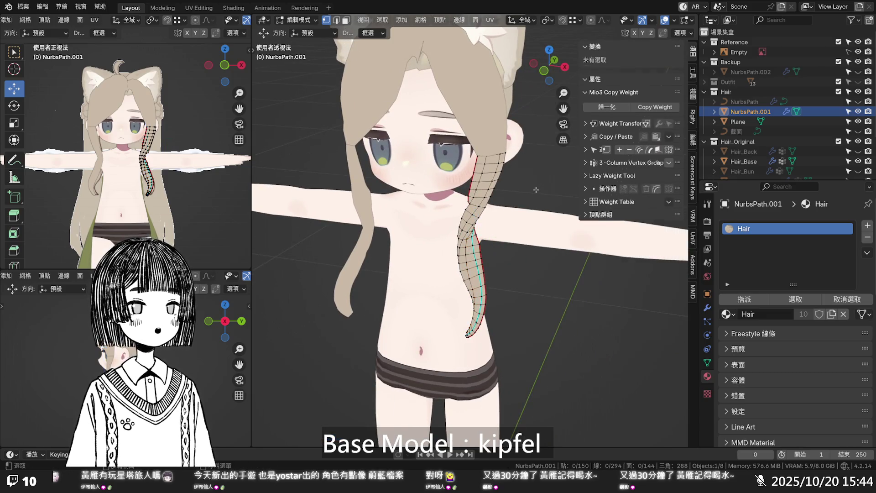
- In front view with X-ray, nudge an upper edge vertex by the neck closer to the shoulder
{"action": "scroll", "coordinate": [543, 184], "scroll_direction": "up", "scroll_amount": 3}
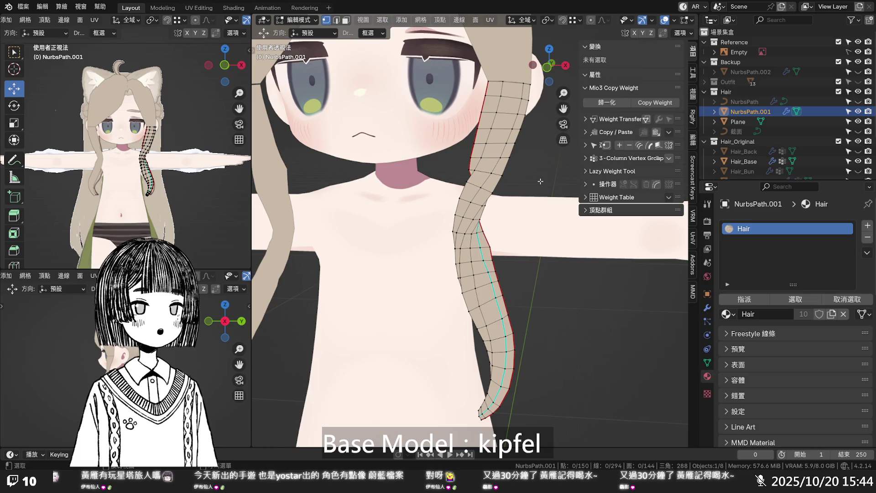
{"action": "mouse_move", "coordinate": [480, 182]}
{"action": "middle_mouse_down"}
{"action": "mouse_move", "coordinate": [538, 188]}
{"action": "mouse_move", "coordinate": [526, 196]}
{"action": "mouse_move", "coordinate": [587, 160]}
{"action": "mouse_move", "coordinate": [495, 184]}
{"action": "middle_mouse_up"}
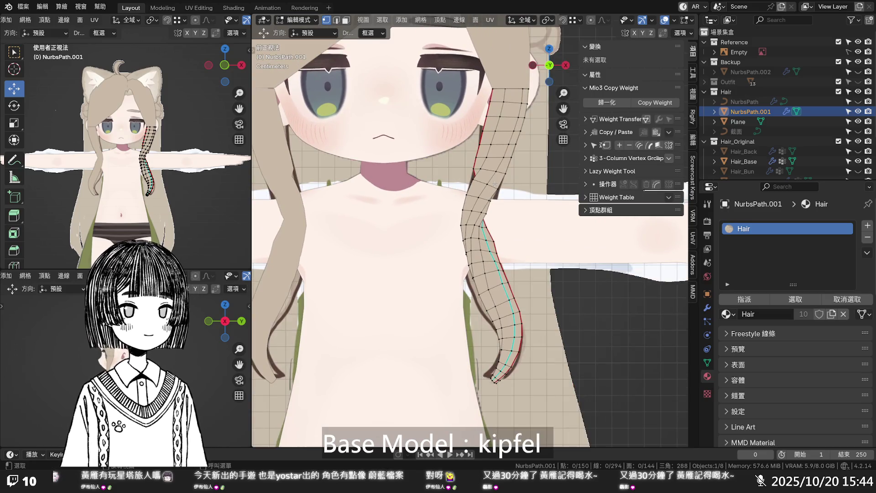
{"action": "key", "text": "alt+z"}
{"action": "key", "text": "alt+z"}
{"action": "left_click", "coordinate": [479, 169]}
{"action": "key", "text": "g"}
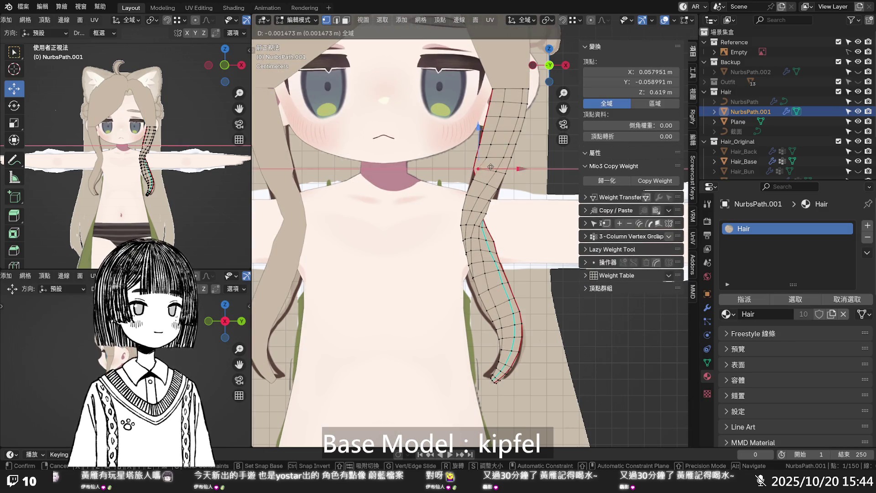
{"action": "left_click", "coordinate": [489, 166]}
{"action": "left_click_drag", "start_coordinate": [475, 169], "coordinate": [490, 180]}
{"action": "key", "text": "alt+z"}
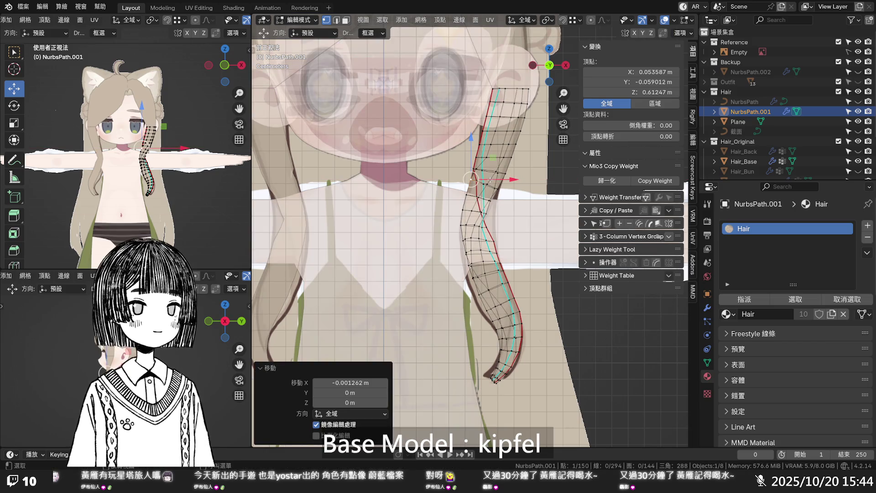
{"action": "scroll", "coordinate": [490, 180], "scroll_direction": "up", "scroll_amount": 6}
{"action": "mouse_move", "coordinate": [469, 183]}
{"action": "left_mouse_down"}
{"action": "mouse_move", "coordinate": [487, 182]}
{"action": "mouse_move", "coordinate": [509, 146]}
{"action": "mouse_move", "coordinate": [515, 160]}
{"action": "left_mouse_up"}
{"action": "scroll", "coordinate": [514, 159], "scroll_direction": "down", "scroll_amount": 1}
{"action": "mouse_move", "coordinate": [515, 159]}
{"action": "middle_mouse_down"}
{"action": "mouse_move", "coordinate": [550, 196]}
{"action": "mouse_move", "coordinate": [462, 192]}
{"action": "mouse_move", "coordinate": [575, 190]}
{"action": "mouse_move", "coordinate": [473, 189]}
{"action": "mouse_move", "coordinate": [481, 187]}
{"action": "middle_mouse_up"}
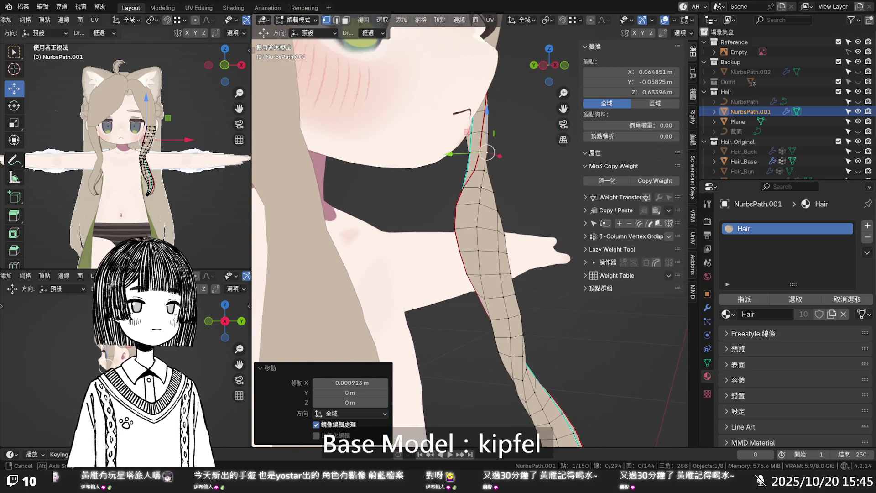
- Shift the top strip vertices inward along X and Y and raise the topmost slightly
{"action": "mouse_move", "coordinate": [487, 152]}
{"action": "left_mouse_down"}
{"action": "mouse_move", "coordinate": [459, 153]}
{"action": "mouse_move", "coordinate": [475, 134]}
{"action": "left_mouse_up"}
{"action": "mouse_move", "coordinate": [475, 135]}
{"action": "middle_mouse_down"}
{"action": "mouse_move", "coordinate": [464, 144]}
{"action": "mouse_move", "coordinate": [452, 120]}
{"action": "mouse_move", "coordinate": [356, 121]}
{"action": "mouse_move", "coordinate": [317, 144]}
{"action": "mouse_move", "coordinate": [465, 162]}
{"action": "mouse_move", "coordinate": [487, 193]}
{"action": "middle_mouse_up"}
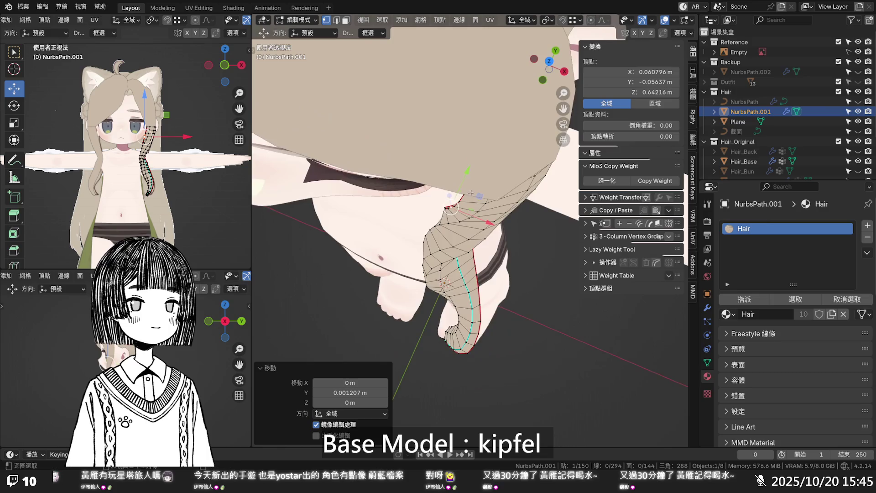
{"action": "key", "text": "alt+z"}
{"action": "left_click", "coordinate": [492, 192]}
{"action": "left_click_drag", "start_coordinate": [500, 167], "coordinate": [500, 174]}
{"action": "key", "text": "alt+z"}
{"action": "mouse_move", "coordinate": [500, 174]}
{"action": "middle_mouse_down"}
{"action": "mouse_move", "coordinate": [448, 135]}
{"action": "mouse_move", "coordinate": [442, 102]}
{"action": "middle_mouse_up"}
{"action": "left_click_drag", "start_coordinate": [503, 69], "coordinate": [500, 70]}
{"action": "middle_click_drag", "start_coordinate": [475, 87], "coordinate": [513, 80]}
{"action": "left_click_drag", "start_coordinate": [513, 81], "coordinate": [520, 80]}
{"action": "left_click_drag", "start_coordinate": [491, 50], "coordinate": [490, 60]}
- Nudge further strip vertices along X and pull one at the upper edge toward the hair
{"action": "left_click", "coordinate": [489, 120]}
{"action": "left_click_drag", "start_coordinate": [489, 121], "coordinate": [492, 167]}
{"action": "left_click", "coordinate": [471, 141]}
{"action": "left_click", "coordinate": [460, 160]}
{"action": "mouse_move", "coordinate": [491, 167]}
{"action": "middle_mouse_down"}
{"action": "mouse_move", "coordinate": [507, 174]}
{"action": "mouse_move", "coordinate": [471, 174]}
{"action": "middle_mouse_up"}
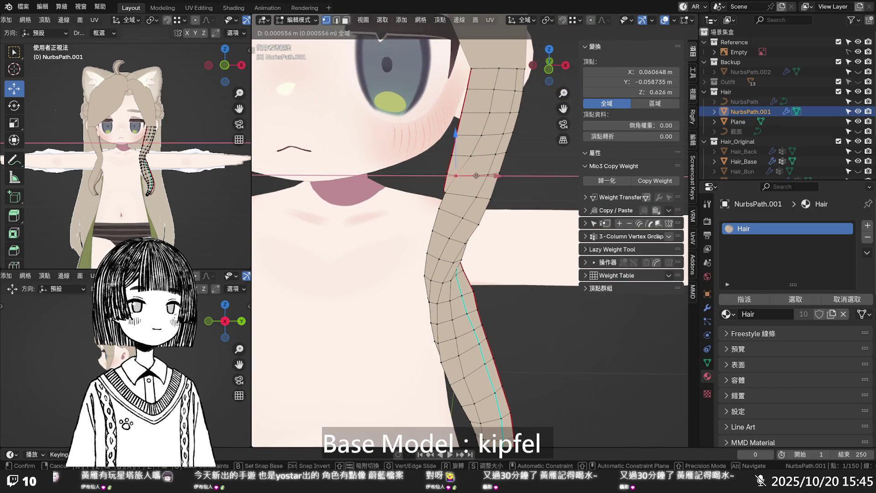
{"action": "left_click", "coordinate": [529, 174]}
{"action": "mouse_move", "coordinate": [489, 112]}
{"action": "left_mouse_down"}
{"action": "mouse_move", "coordinate": [502, 110]}
{"action": "mouse_move", "coordinate": [480, 135]}
{"action": "mouse_move", "coordinate": [489, 137]}
{"action": "left_mouse_up"}
{"action": "left_click", "coordinate": [531, 167]}
{"action": "middle_click_drag", "start_coordinate": [530, 168], "coordinate": [530, 207], "text": "ctrl"}
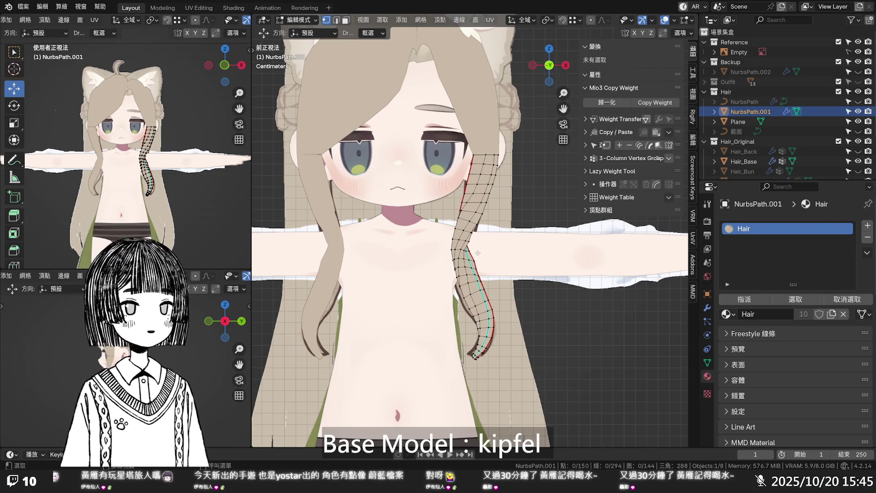
- Using X-ray checks, move the cheek-side edge vertices 1–2 mm along X to trace the front hair
{"action": "scroll", "coordinate": [478, 253], "scroll_direction": "up", "scroll_amount": 5}
{"action": "key", "text": "alt+z"}
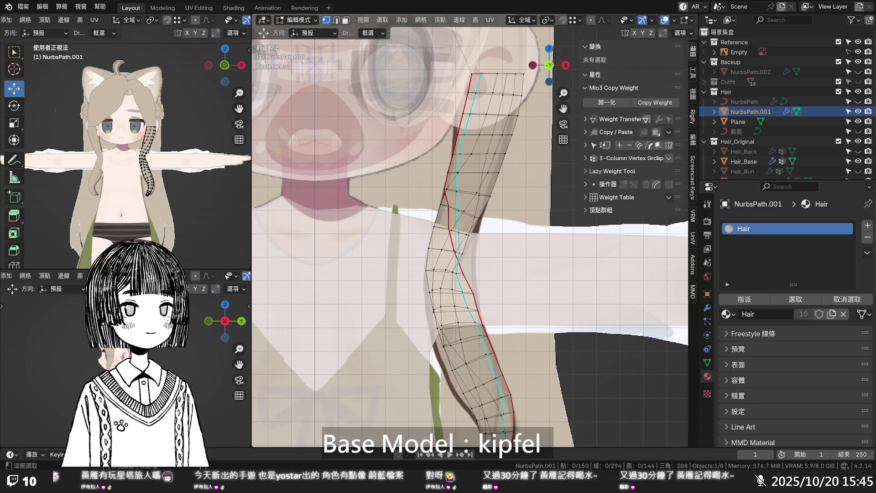
{"action": "key", "text": "alt+z"}
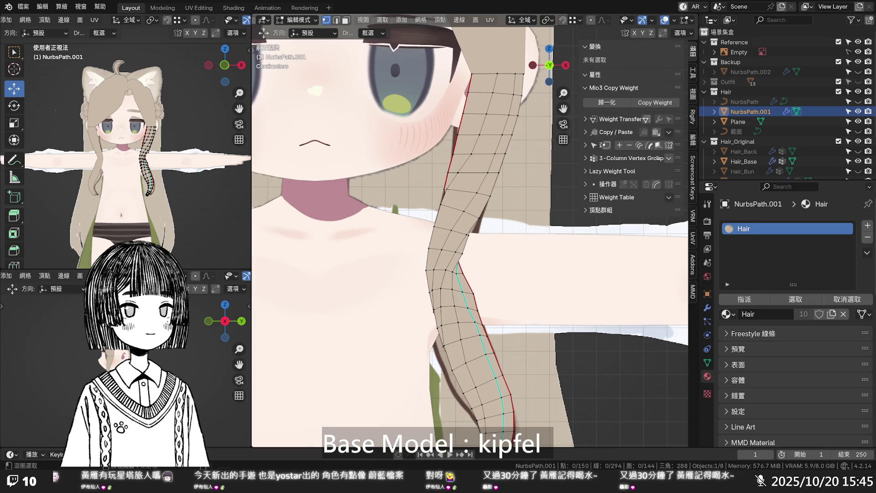
{"action": "mouse_move", "coordinate": [447, 189]}
{"action": "left_mouse_down"}
{"action": "mouse_move", "coordinate": [468, 190]}
{"action": "mouse_move", "coordinate": [461, 172]}
{"action": "mouse_move", "coordinate": [473, 173]}
{"action": "mouse_move", "coordinate": [483, 153]}
{"action": "mouse_move", "coordinate": [479, 132]}
{"action": "left_mouse_up"}
{"action": "key", "text": "alt+z"}
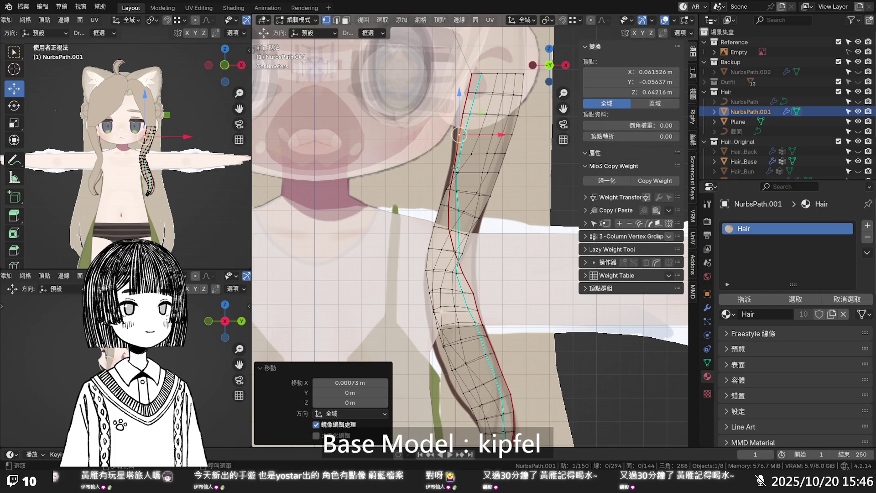
{"action": "key", "text": "alt+z"}
{"action": "mouse_move", "coordinate": [457, 172]}
{"action": "left_mouse_down"}
{"action": "mouse_move", "coordinate": [471, 173]}
{"action": "mouse_move", "coordinate": [510, 112]}
{"action": "left_mouse_up"}
{"action": "left_click", "coordinate": [464, 154]}
{"action": "left_click", "coordinate": [474, 135]}
{"action": "left_click", "coordinate": [485, 114]}
{"action": "mouse_move", "coordinate": [507, 119]}
{"action": "middle_mouse_down"}
{"action": "mouse_move", "coordinate": [493, 221]}
{"action": "mouse_move", "coordinate": [475, 222]}
{"action": "middle_mouse_up"}
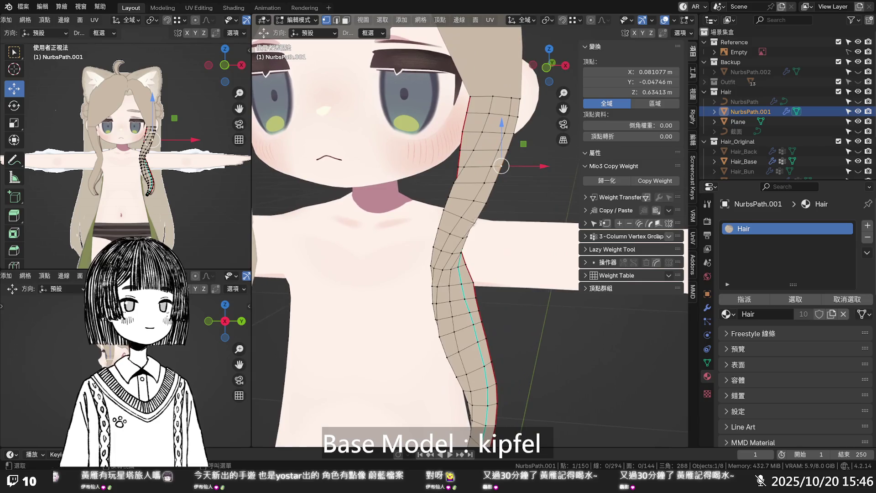
- Slide a single strip edge vertex along its edge several times, after dropping a multi-vertex slide
{"action": "left_click", "coordinate": [445, 236], "text": "ctrl"}
{"action": "key", "text": "g"}
{"action": "key", "text": "g"}
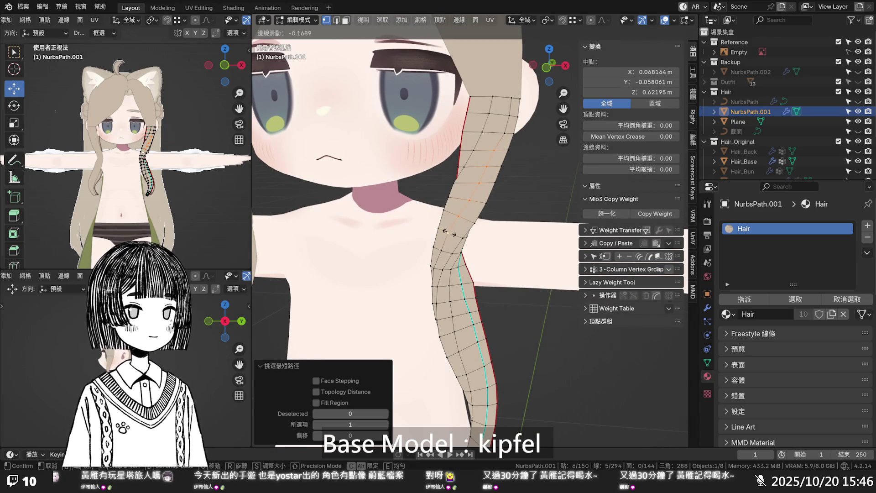
{"action": "right_click", "coordinate": [449, 233]}
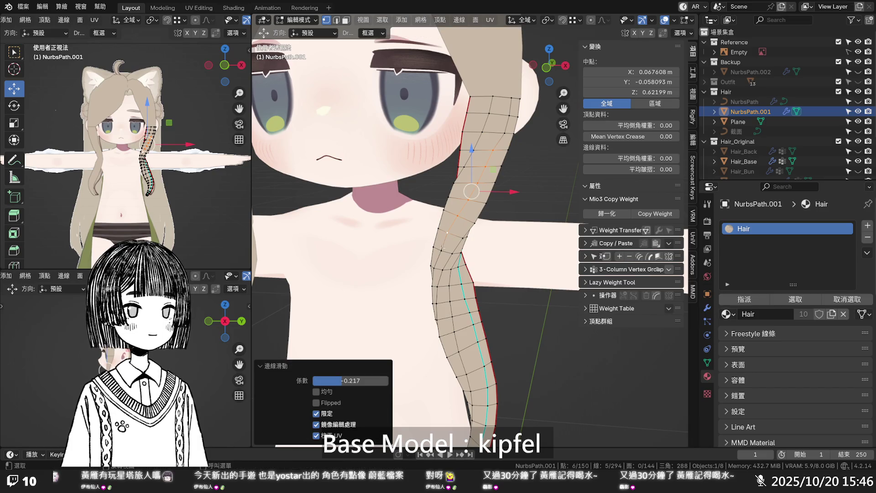
{"action": "left_click", "coordinate": [439, 249]}
{"action": "key", "text": "g"}
{"action": "key", "text": "g"}
{"action": "left_click", "coordinate": [441, 250]}
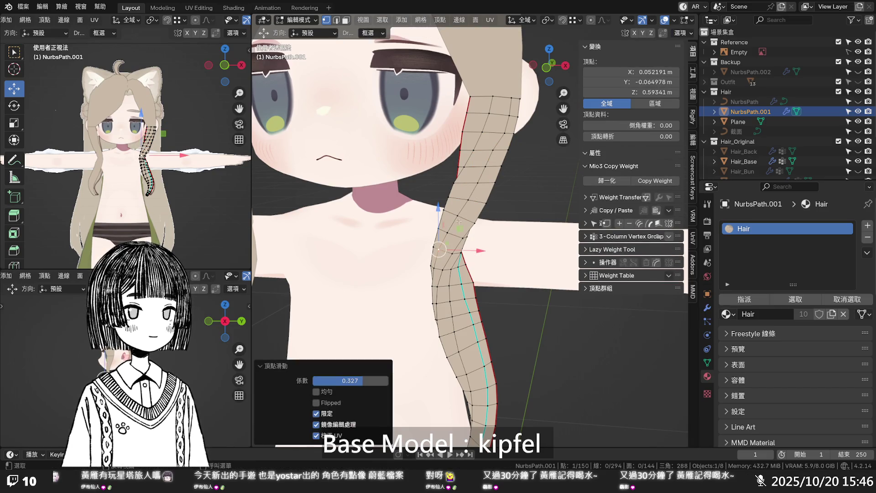
{"action": "key", "text": "g"}
{"action": "key", "text": "g"}
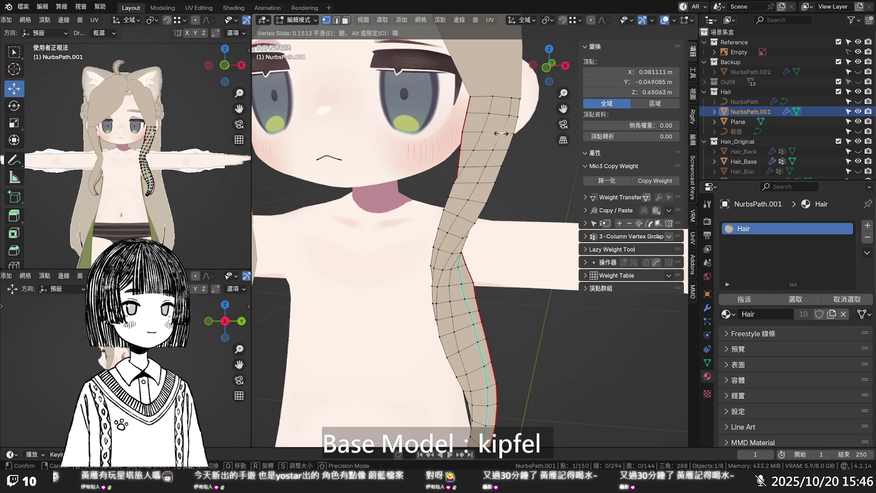
{"action": "left_click", "coordinate": [502, 134]}
{"action": "key", "text": "g"}
{"action": "key", "text": "g"}
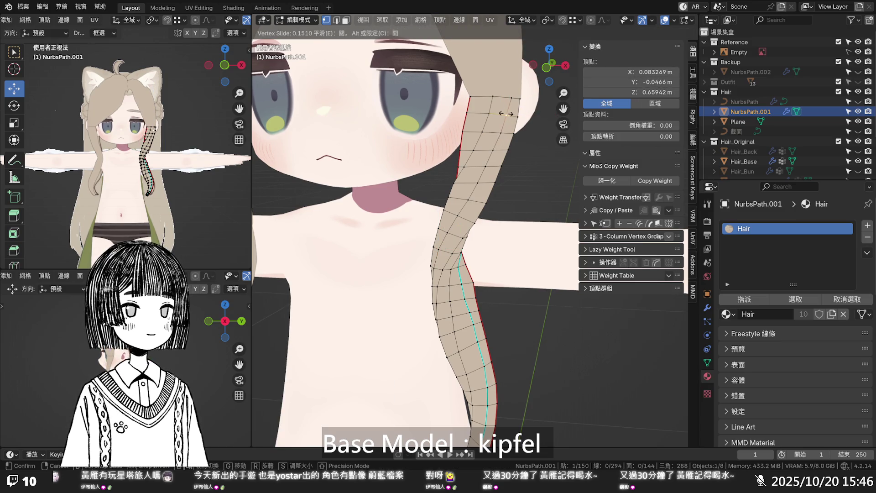
{"action": "left_click", "coordinate": [506, 114]}
- Nudge a strip vertex near the neck slightly along Y
{"action": "left_click", "coordinate": [432, 187]}
{"action": "mouse_move", "coordinate": [475, 187]}
{"action": "middle_mouse_down"}
{"action": "mouse_move", "coordinate": [433, 186]}
{"action": "mouse_move", "coordinate": [541, 131]}
{"action": "mouse_move", "coordinate": [563, 205]}
{"action": "mouse_move", "coordinate": [423, 216]}
{"action": "mouse_move", "coordinate": [370, 206]}
{"action": "mouse_move", "coordinate": [633, 195]}
{"action": "mouse_move", "coordinate": [494, 195]}
{"action": "mouse_move", "coordinate": [514, 253]}
{"action": "middle_mouse_up"}
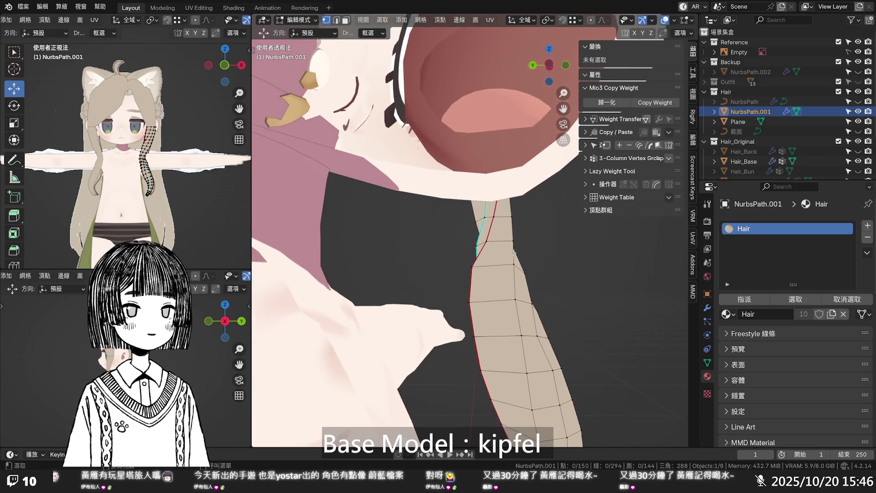
{"action": "left_click", "coordinate": [490, 242]}
{"action": "left_click_drag", "start_coordinate": [470, 241], "coordinate": [469, 241]}
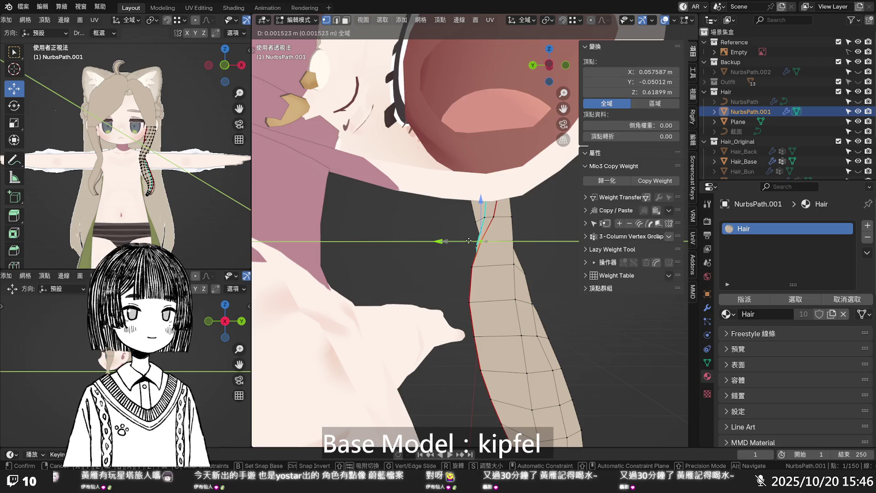
{"action": "left_click", "coordinate": [468, 241]}
{"action": "middle_click_drag", "start_coordinate": [468, 241], "coordinate": [599, 225]}
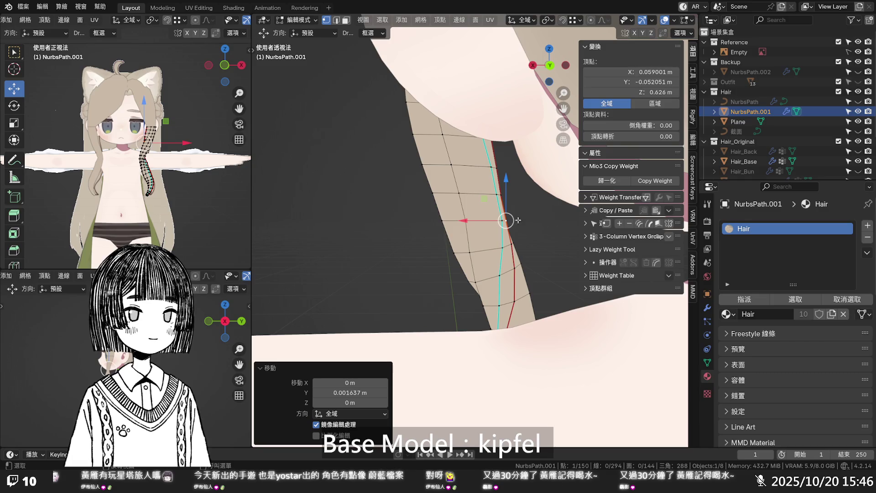
{"action": "left_click_drag", "start_coordinate": [503, 221], "coordinate": [501, 222]}
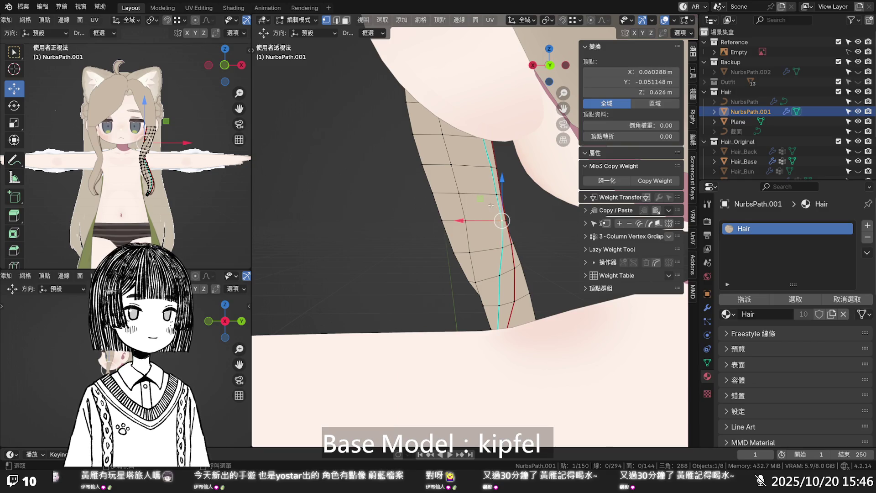
- Edge-slide a path of four vertices along the strip, then slide one more edge vertex
{"action": "left_click", "coordinate": [502, 249], "text": "ctrl"}
{"action": "key", "text": "g"}
{"action": "key", "text": "g"}
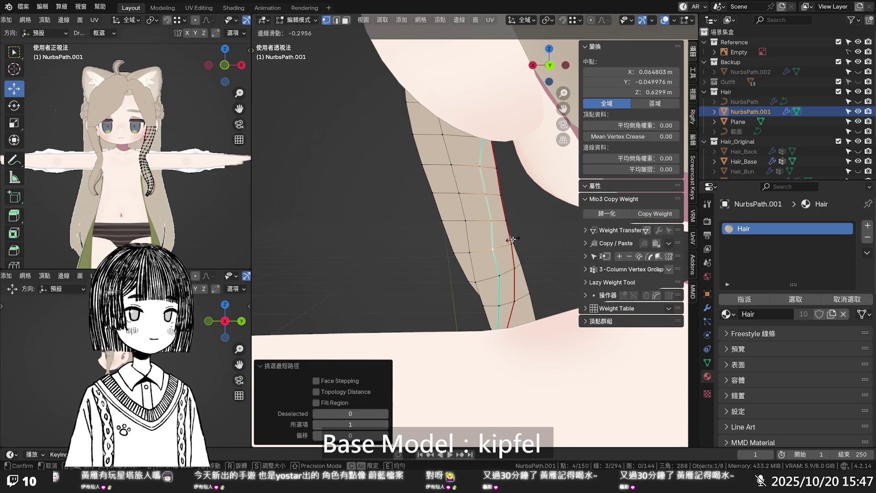
{"action": "left_click", "coordinate": [510, 239]}
{"action": "left_click", "coordinate": [500, 273]}
{"action": "key", "text": "g"}
{"action": "key", "text": "g"}
{"action": "left_click", "coordinate": [496, 276]}
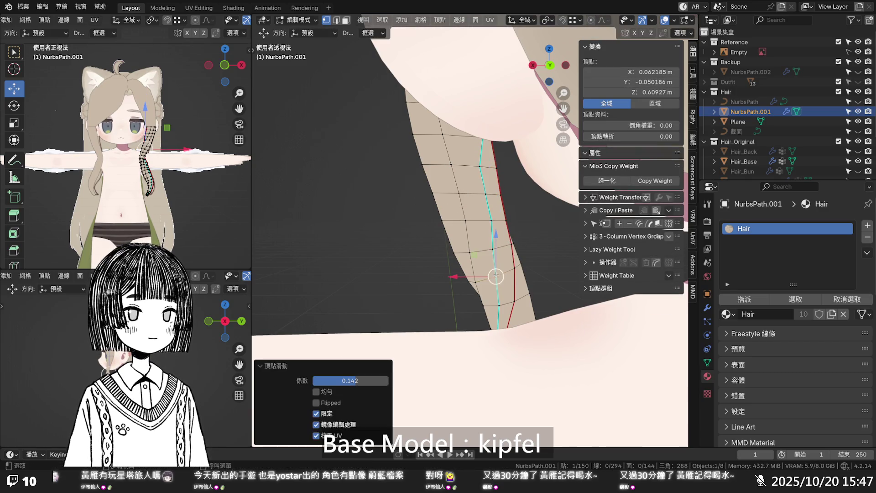
- Vertex-slide a vertex near the strip's top twice, ending at a 0.104 factor
{"action": "middle_click_drag", "start_coordinate": [494, 257], "coordinate": [477, 175]}
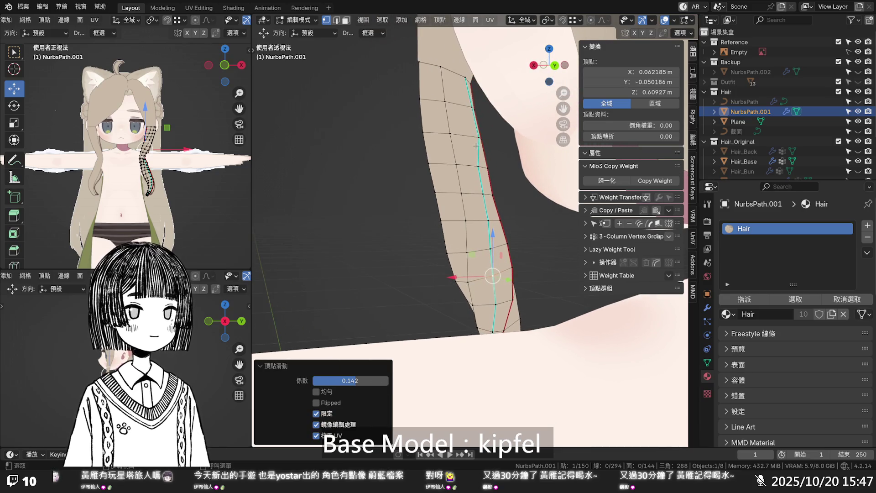
{"action": "middle_click_drag", "start_coordinate": [477, 146], "coordinate": [466, 133]}
{"action": "key", "text": "shift+v"}
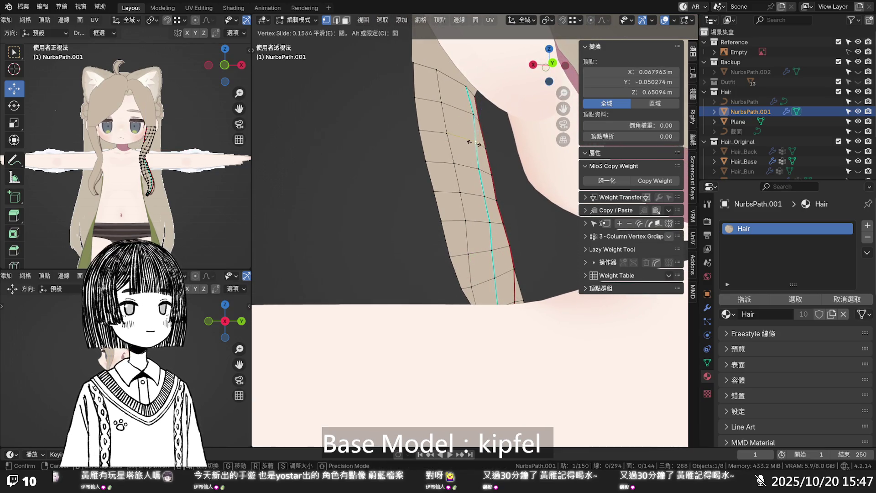
{"action": "left_click", "coordinate": [473, 143]}
{"action": "key", "text": "shift+v"}
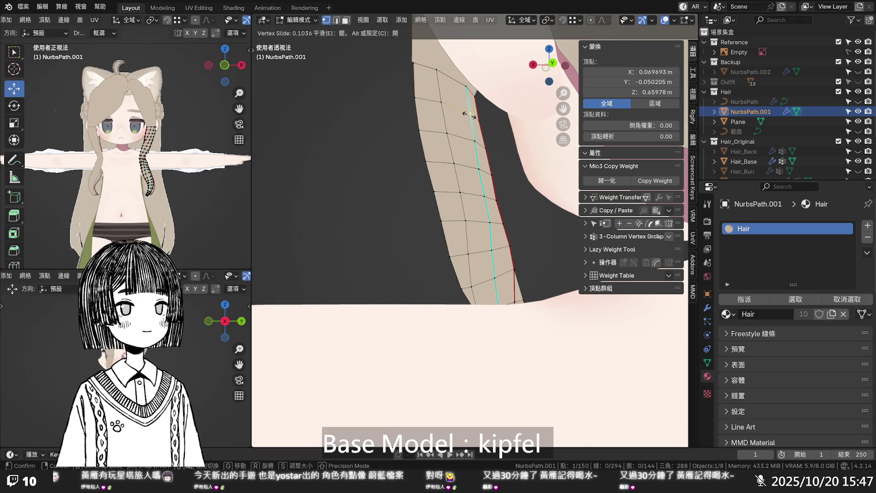
{"action": "left_click", "coordinate": [470, 115]}
{"action": "mouse_move", "coordinate": [471, 116]}
{"action": "middle_mouse_down"}
{"action": "mouse_move", "coordinate": [492, 253]}
{"action": "mouse_move", "coordinate": [556, 244]}
{"action": "mouse_move", "coordinate": [598, 267]}
{"action": "mouse_move", "coordinate": [593, 256]}
{"action": "middle_mouse_up"}
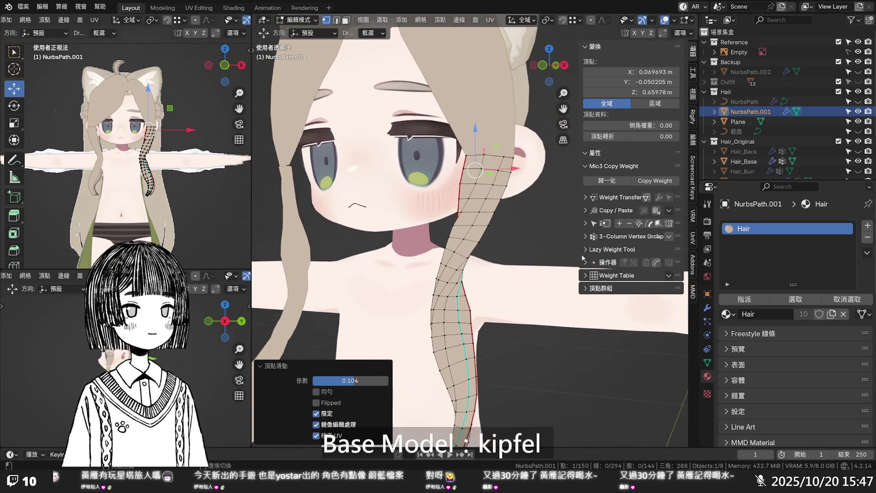
- Return to front view and re-enter Edit Mode on the hair strip NurbsPath.001, zoomed in
{"action": "scroll", "coordinate": [480, 264], "scroll_direction": "down", "scroll_amount": 2}
{"action": "key", "text": "KP_1"}
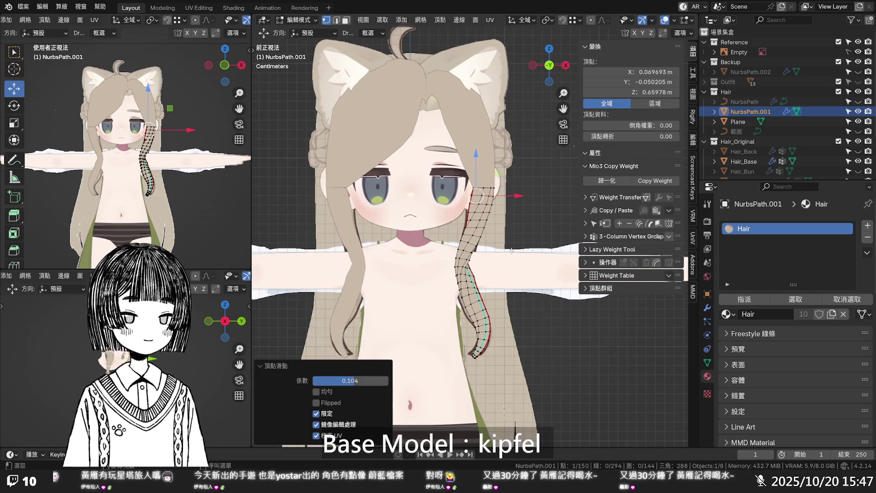
{"action": "key", "text": "Tab"}
{"action": "left_click", "coordinate": [533, 210]}
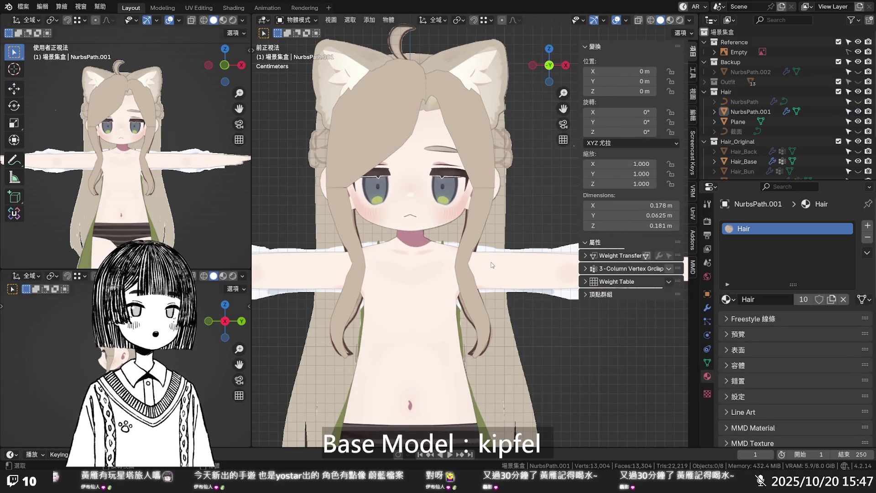
{"action": "left_click", "coordinate": [488, 264]}
{"action": "key", "text": "Tab"}
{"action": "scroll", "coordinate": [489, 247], "scroll_direction": "up", "scroll_amount": 4}
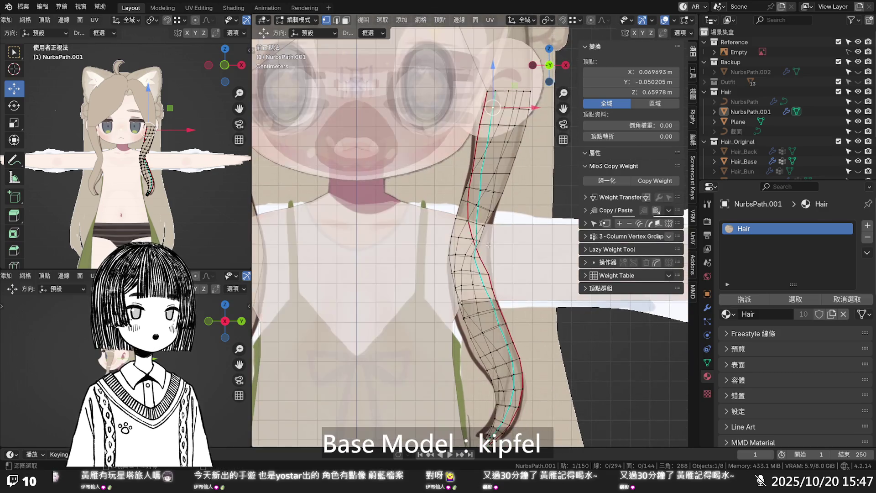
{"action": "scroll", "coordinate": [489, 243], "scroll_direction": "up", "scroll_amount": 8}
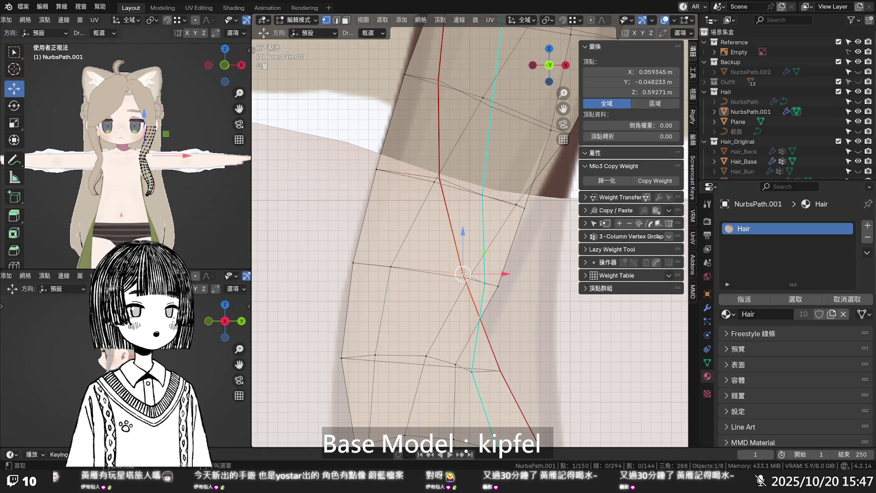
- Shift four edge vertices by the neck and shoulder right along X, about 10.3 mm
{"action": "left_click_drag", "start_coordinate": [491, 275], "coordinate": [529, 276]}
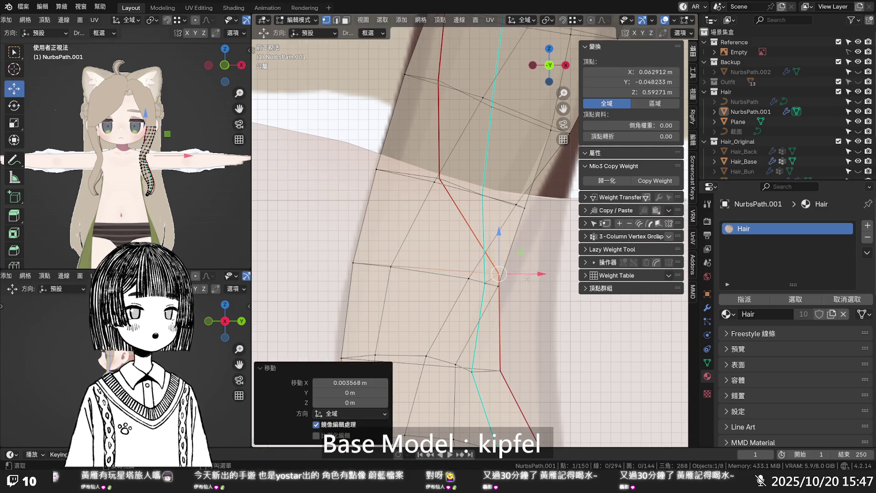
{"action": "scroll", "coordinate": [488, 301], "scroll_direction": "down", "scroll_amount": 3}
{"action": "mouse_move", "coordinate": [488, 311]}
{"action": "left_mouse_down"}
{"action": "mouse_move", "coordinate": [544, 313]}
{"action": "mouse_move", "coordinate": [531, 315]}
{"action": "left_mouse_up"}
{"action": "left_click", "coordinate": [488, 263]}
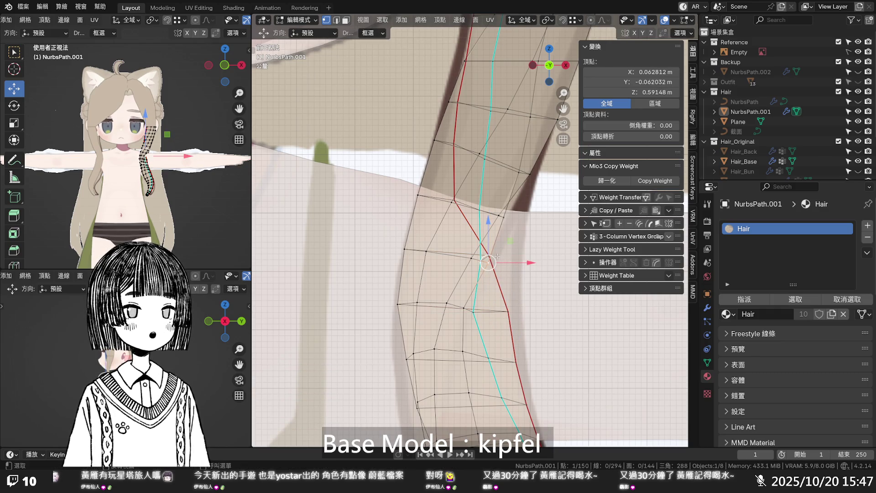
{"action": "left_click_drag", "start_coordinate": [506, 257], "coordinate": [527, 256]}
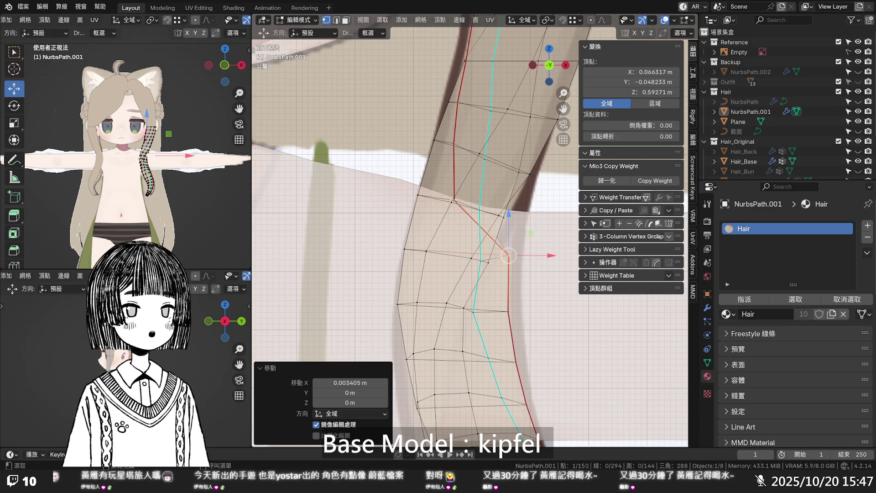
{"action": "left_click", "coordinate": [453, 200]}
{"action": "left_click_drag", "start_coordinate": [479, 201], "coordinate": [483, 202]}
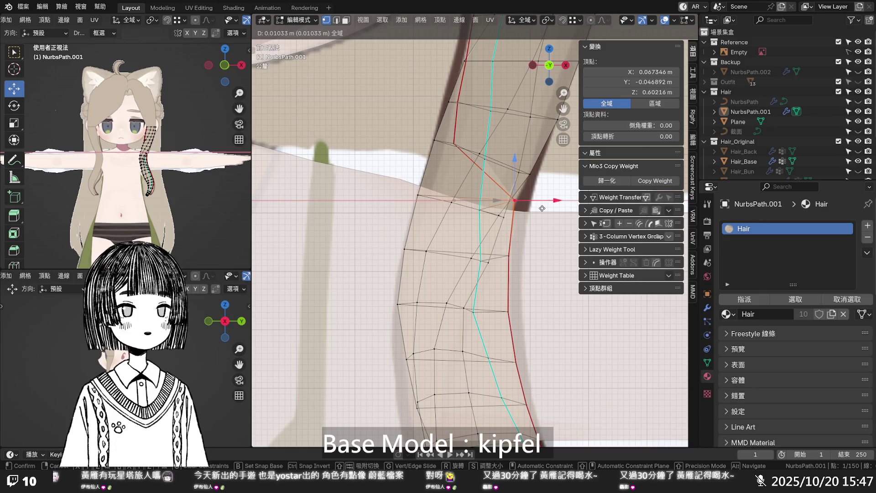
{"action": "left_click", "coordinate": [542, 209]}
{"action": "scroll", "coordinate": [525, 219], "scroll_direction": "down", "scroll_amount": 5}
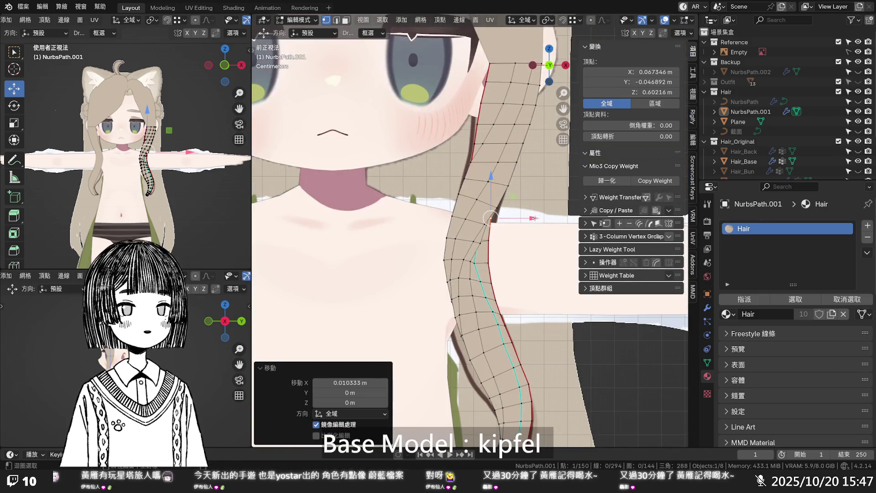
{"action": "mouse_move", "coordinate": [525, 221]}
{"action": "middle_mouse_down"}
{"action": "mouse_move", "coordinate": [267, 225]}
{"action": "mouse_move", "coordinate": [398, 238]}
{"action": "mouse_move", "coordinate": [370, 216]}
{"action": "mouse_move", "coordinate": [334, 215]}
{"action": "mouse_move", "coordinate": [605, 220]}
{"action": "middle_mouse_up"}
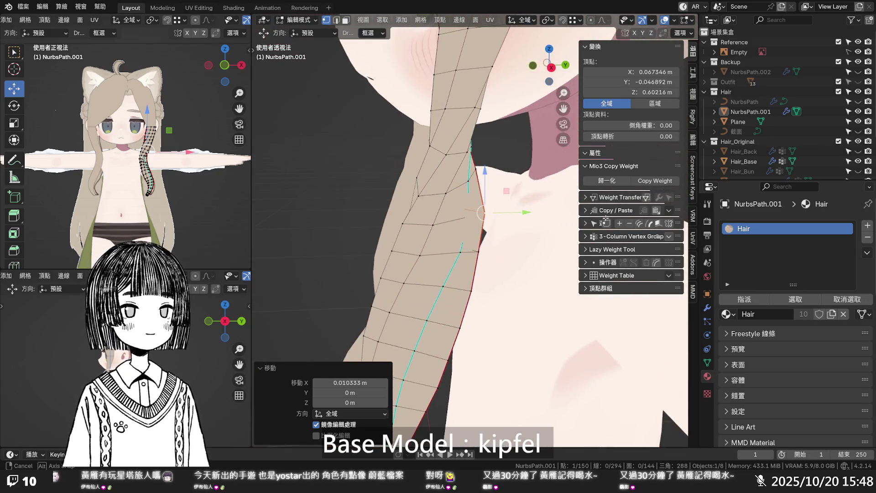
- Nudge the selected edge vertex along Y and then along X, checking in see-through view
{"action": "key", "text": "alt+z"}
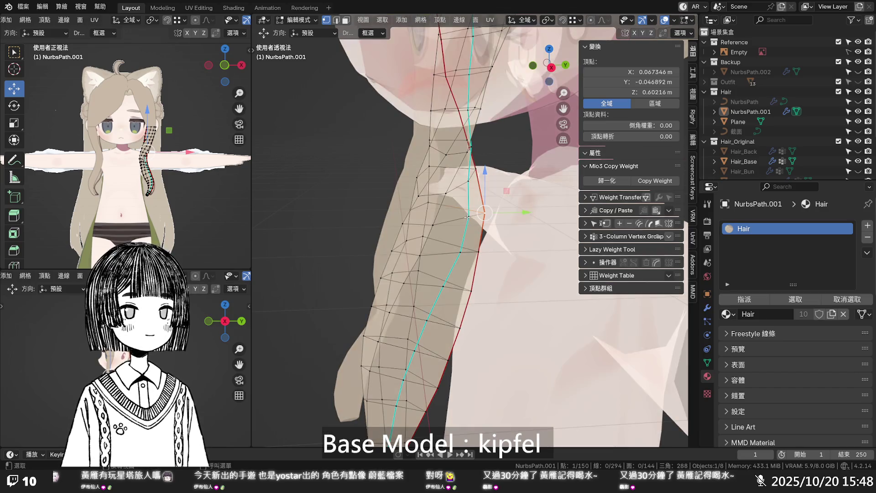
{"action": "left_click_drag", "start_coordinate": [494, 216], "coordinate": [482, 219]}
{"action": "key", "text": "alt+z"}
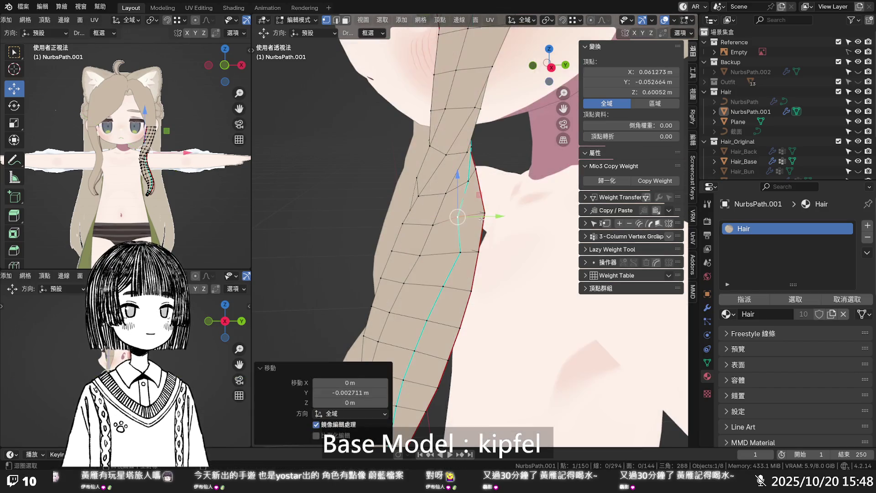
{"action": "mouse_move", "coordinate": [476, 220]}
{"action": "middle_mouse_down"}
{"action": "mouse_move", "coordinate": [489, 227]}
{"action": "mouse_move", "coordinate": [452, 190]}
{"action": "middle_mouse_up"}
{"action": "key", "text": "g"}
{"action": "key", "text": "x"}
{"action": "left_click", "coordinate": [499, 231]}
- Slide another edge vertex along its edge, then move it along X
{"action": "left_click", "coordinate": [465, 181]}
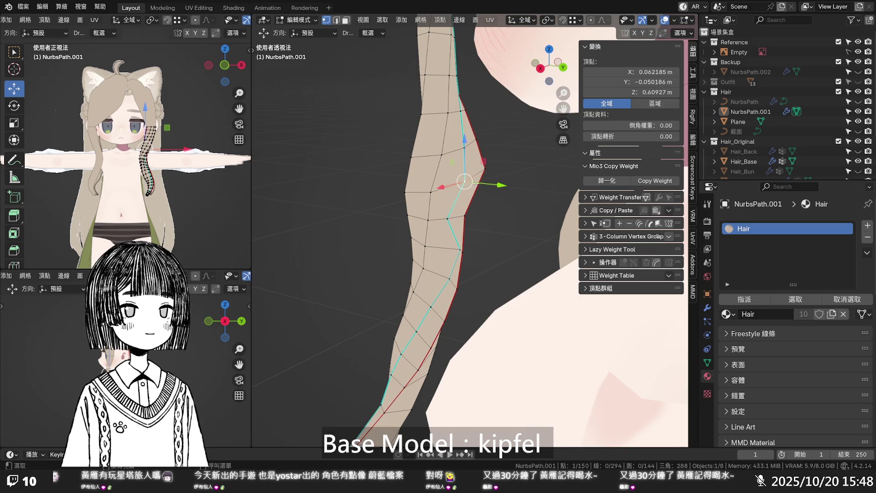
{"action": "key", "text": "shift+v"}
{"action": "left_click", "coordinate": [464, 188]}
{"action": "mouse_move", "coordinate": [464, 188]}
{"action": "middle_mouse_down"}
{"action": "mouse_move", "coordinate": [438, 212]}
{"action": "mouse_move", "coordinate": [442, 141]}
{"action": "middle_mouse_up"}
{"action": "key", "text": "g"}
{"action": "key", "text": "x"}
{"action": "left_click", "coordinate": [437, 213]}
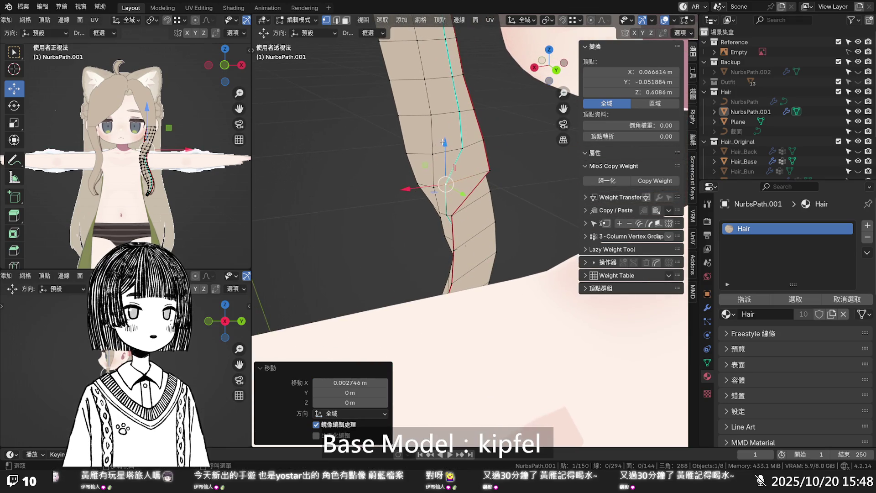
- Move two more strip edge vertices along X to follow the hair outline
{"action": "left_click", "coordinate": [468, 148]}
{"action": "key", "text": "g"}
{"action": "key", "text": "x"}
{"action": "left_click", "coordinate": [461, 120]}
{"action": "left_click", "coordinate": [458, 112]}
{"action": "key", "text": "g"}
{"action": "key", "text": "x"}
{"action": "left_click", "coordinate": [434, 115]}
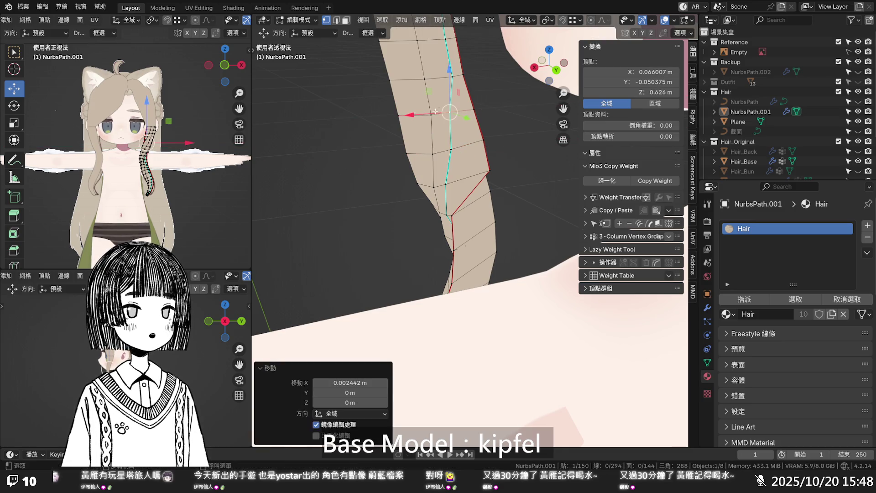
- Shift the upper vertex and a lower vertex of the strip along X
{"action": "left_click", "coordinate": [450, 79]}
{"action": "key", "text": "g"}
{"action": "key", "text": "x"}
{"action": "left_click", "coordinate": [429, 84]}
{"action": "left_click", "coordinate": [426, 116]}
{"action": "key", "text": "g"}
{"action": "key", "text": "x"}
{"action": "left_click", "coordinate": [436, 135]}
{"action": "middle_click_drag", "start_coordinate": [435, 135], "coordinate": [462, 159]}
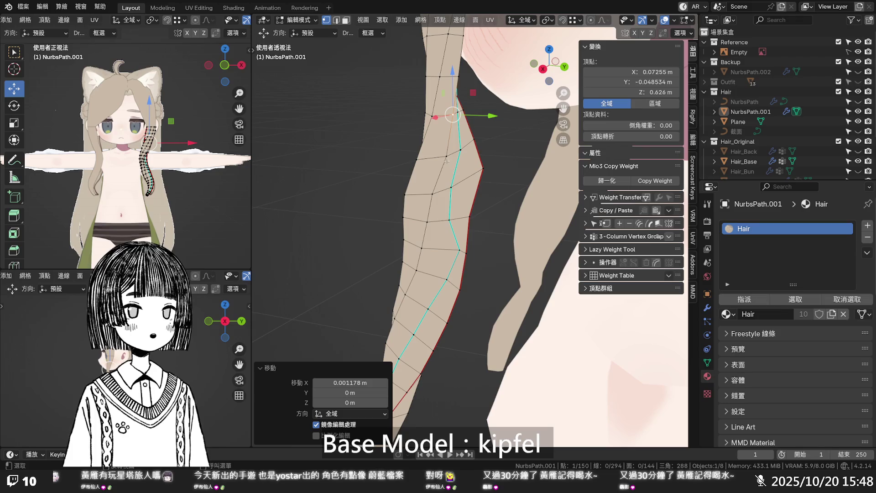
- Reposition a different edge vertex, then slide it along its edge
{"action": "left_click", "coordinate": [446, 157]}
{"action": "key", "text": "g"}
{"action": "left_click", "coordinate": [484, 178]}
{"action": "middle_click_drag", "start_coordinate": [484, 179], "coordinate": [459, 177]}
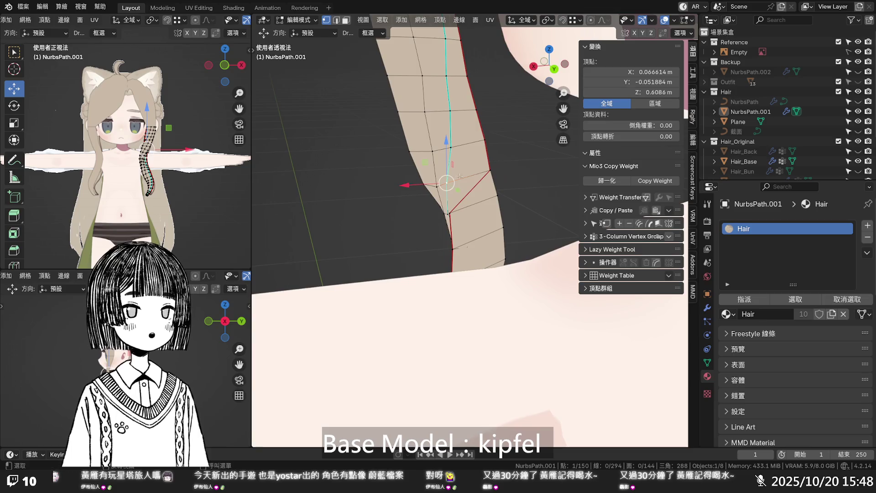
{"action": "key", "text": "g"}
{"action": "key", "text": "g"}
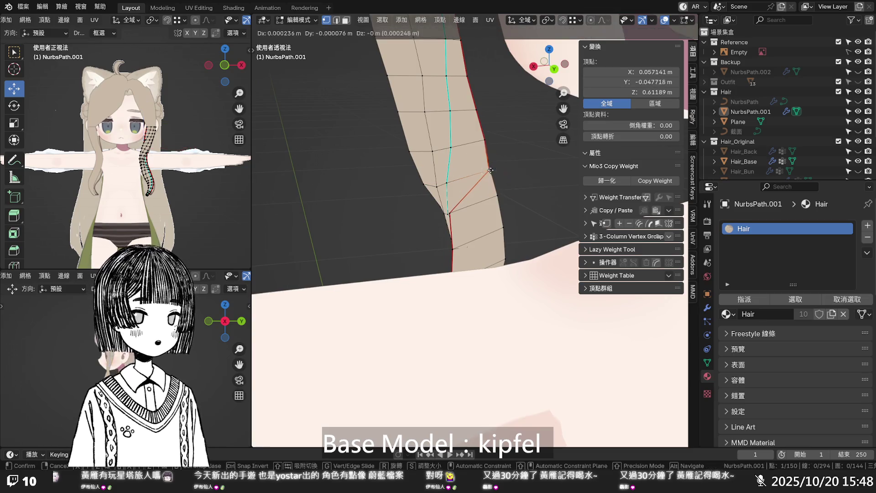
{"action": "left_click", "coordinate": [485, 141]}
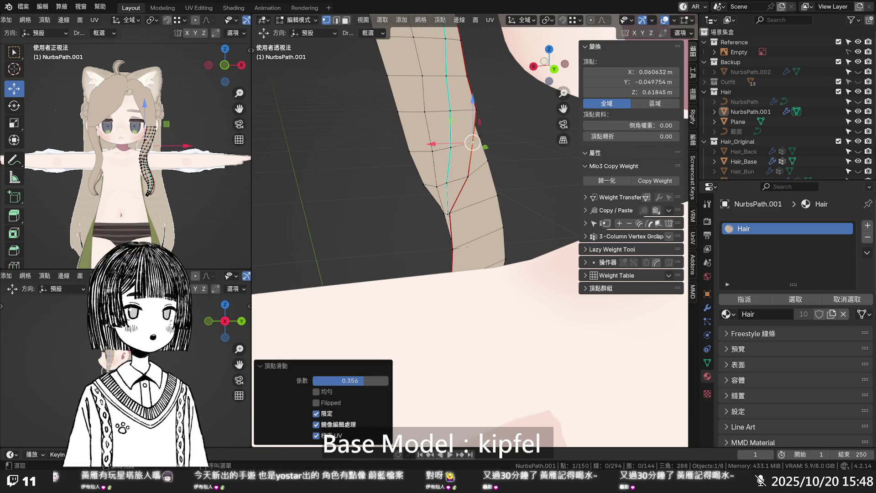
- Slide the neck vertex along its edge by 0.278 after two cancelled moves
{"action": "key", "text": "g"}
{"action": "right_click", "coordinate": [475, 116]}
{"action": "key", "text": "g"}
{"action": "right_click", "coordinate": [472, 139]}
{"action": "key", "text": "g"}
{"action": "key", "text": "g"}
{"action": "left_click", "coordinate": [462, 176]}
{"action": "mouse_move", "coordinate": [462, 176]}
{"action": "middle_mouse_down"}
{"action": "mouse_move", "coordinate": [554, 211]}
{"action": "mouse_move", "coordinate": [669, 213]}
{"action": "middle_mouse_up"}
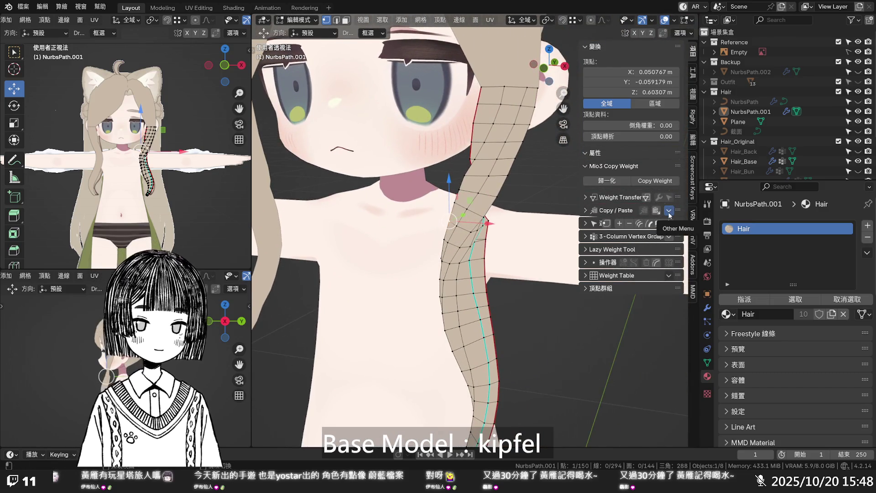
- In front view, move an outer-edge strip vertex inward −3.1 mm along X
{"action": "left_click", "coordinate": [530, 207]}
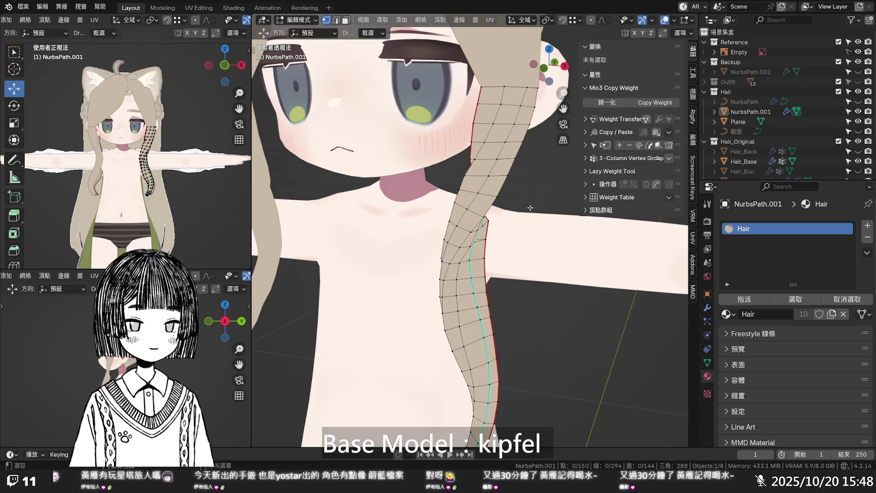
{"action": "key", "text": "KP_1"}
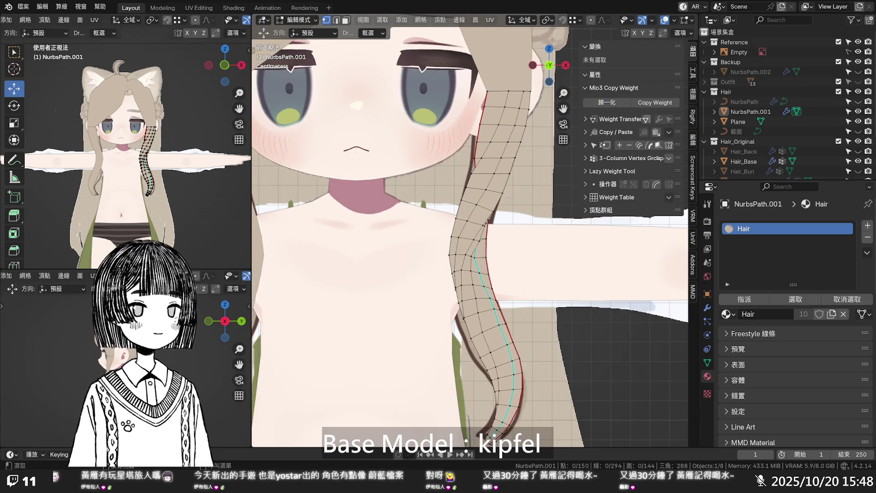
{"action": "scroll", "coordinate": [484, 253], "scroll_direction": "up", "scroll_amount": 5}
{"action": "mouse_move", "coordinate": [484, 253]}
{"action": "middle_mouse_down"}
{"action": "mouse_move", "coordinate": [419, 221]}
{"action": "mouse_move", "coordinate": [466, 267]}
{"action": "middle_mouse_up"}
{"action": "left_click", "coordinate": [468, 267]}
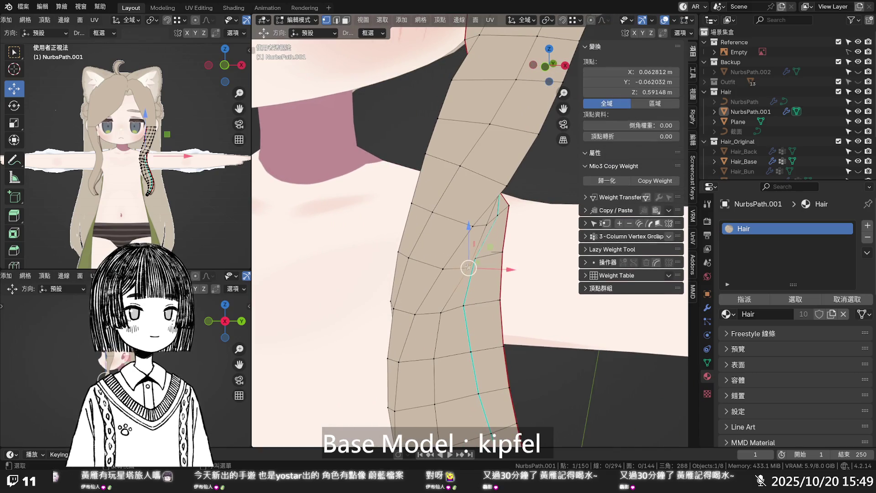
{"action": "key", "text": "KP_1"}
{"action": "left_click_drag", "start_coordinate": [515, 262], "coordinate": [504, 257]}
- Give the edge loop running down the strip a bevel weight of 1.00
{"action": "key", "text": "alt+z"}
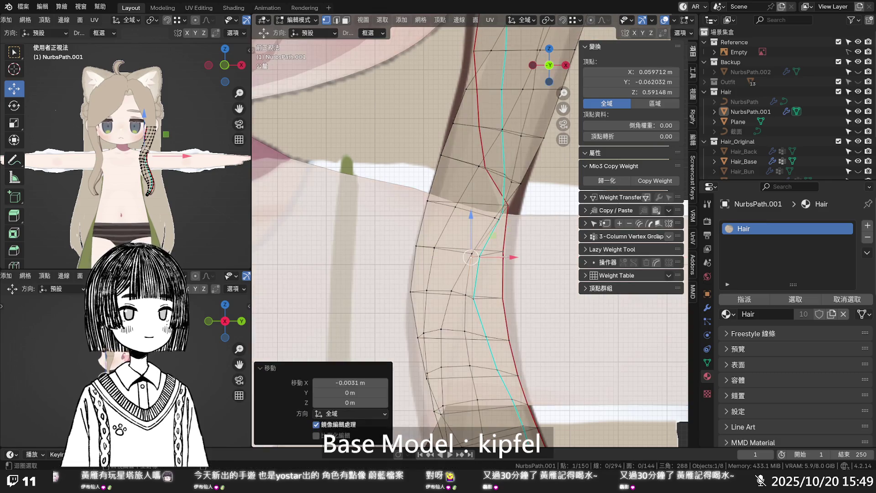
{"action": "key", "text": "alt+z"}
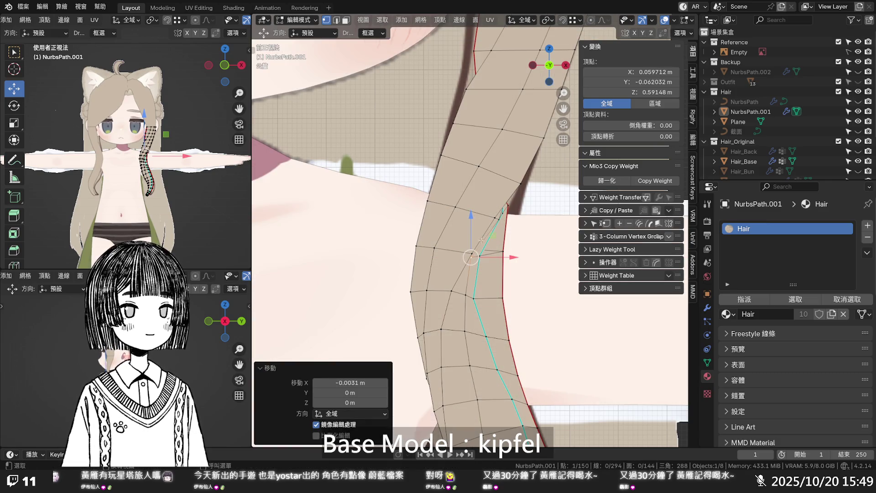
{"action": "left_click", "coordinate": [486, 231], "text": "alt"}
{"action": "key", "text": "2"}
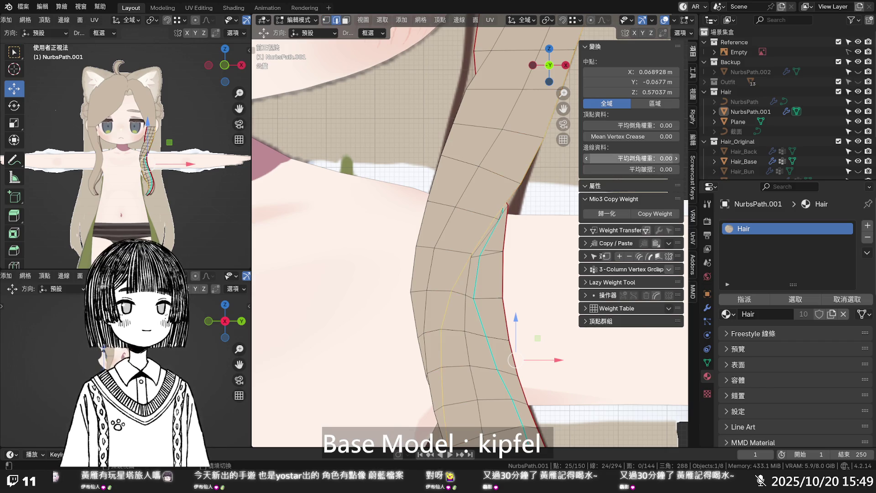
{"action": "left_click_drag", "start_coordinate": [630, 159], "coordinate": [671, 158]}
{"action": "left_click", "coordinate": [536, 192]}
{"action": "scroll", "coordinate": [534, 200], "scroll_direction": "down", "scroll_amount": 2}
{"action": "mouse_move", "coordinate": [522, 215]}
{"action": "middle_mouse_down"}
{"action": "mouse_move", "coordinate": [521, 247]}
{"action": "mouse_move", "coordinate": [518, 218]}
{"action": "middle_mouse_up"}
{"action": "scroll", "coordinate": [517, 218], "scroll_direction": "down", "scroll_amount": 8}
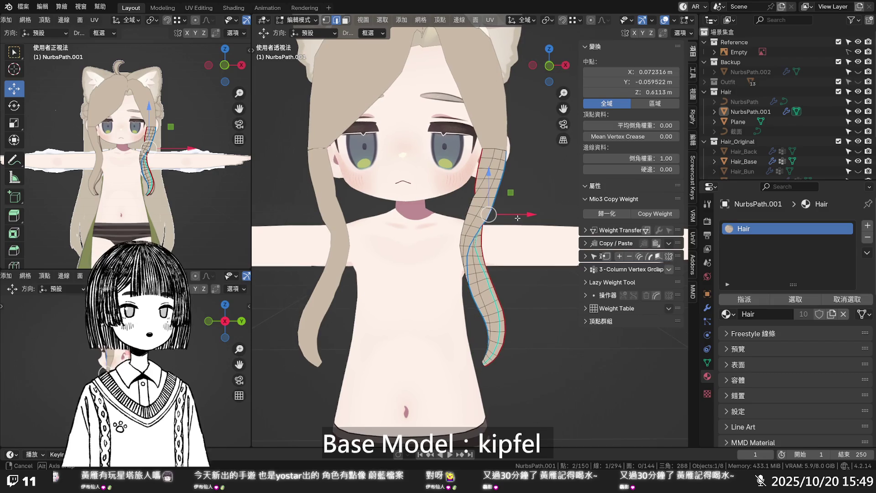
- In front view, pick a vertex on the strip's lower curve, cancelling a first X move
{"action": "key", "text": "KP_1"}
{"action": "key", "text": "alt+z"}
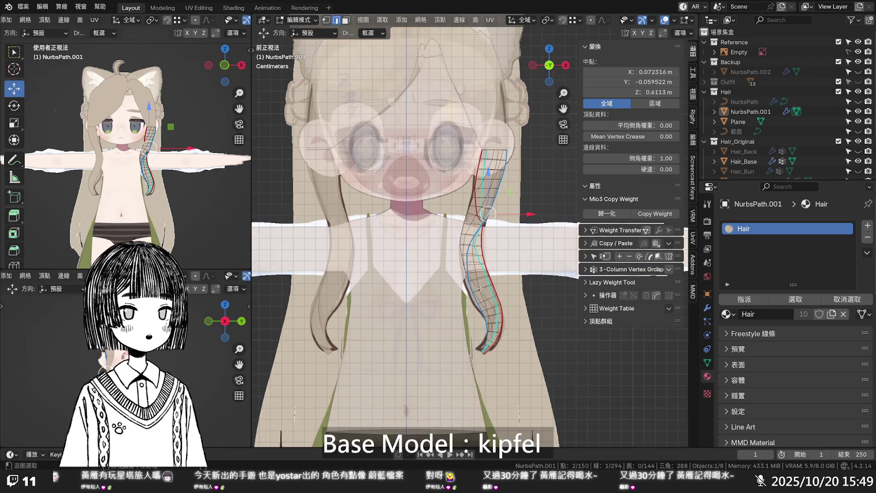
{"action": "left_click", "coordinate": [478, 289]}
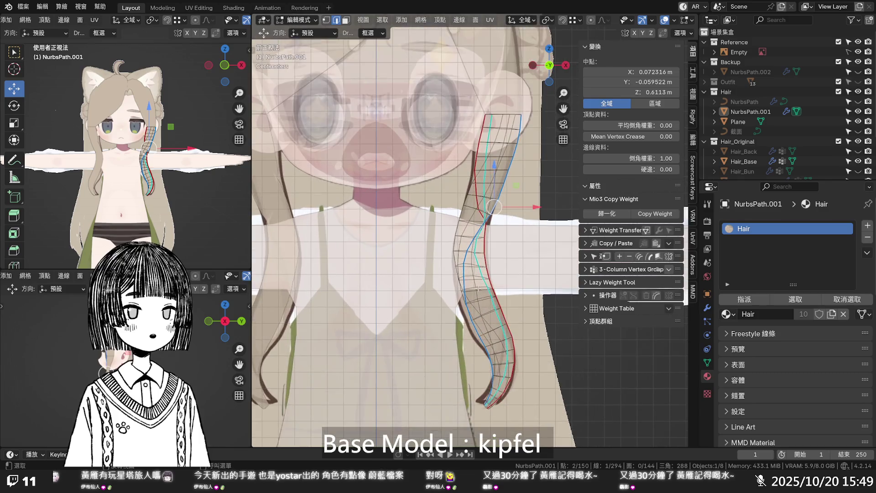
{"action": "key", "text": "alt+z"}
{"action": "scroll", "coordinate": [472, 296], "scroll_direction": "up", "scroll_amount": 2}
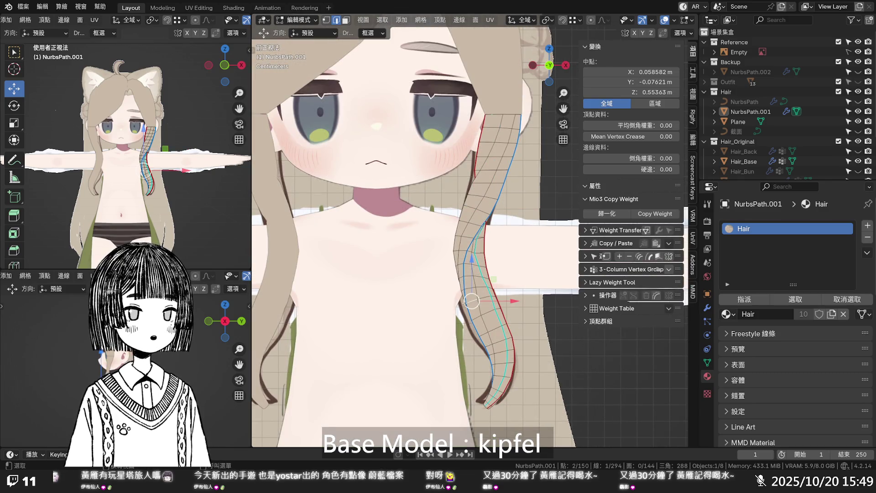
{"action": "left_click", "coordinate": [472, 300]}
{"action": "key", "text": "g"}
{"action": "key", "text": "x"}
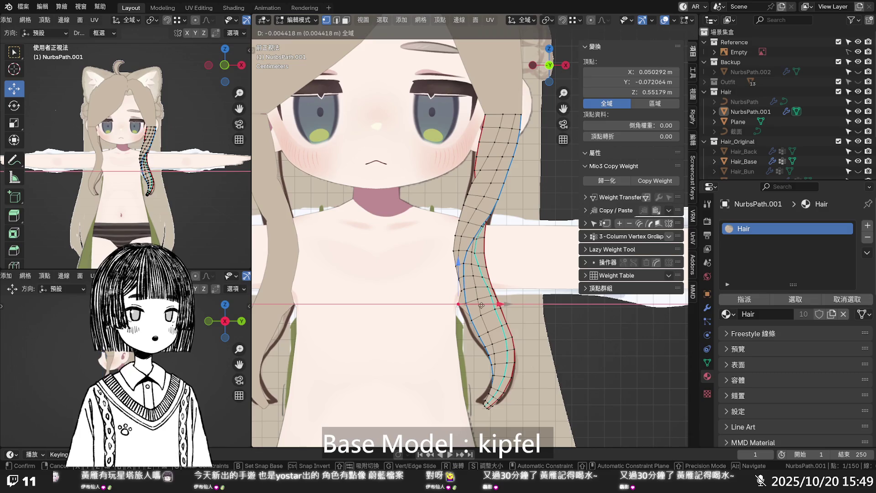
{"action": "right_click", "coordinate": [483, 305]}
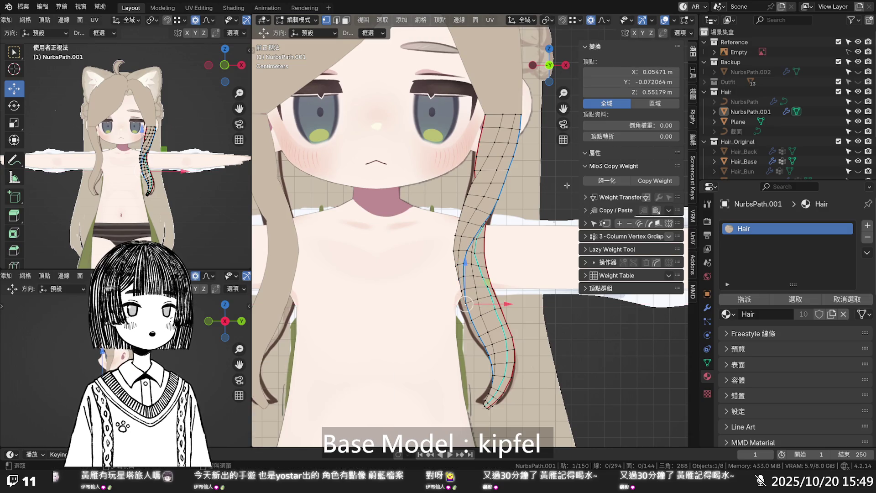
- Move that vertex −2.3 mm along X with smooth proportional editing at size 0.034
{"action": "key", "text": "g"}
{"action": "key", "text": "x"}
{"action": "scroll", "coordinate": [489, 311], "scroll_direction": "down", "scroll_amount": 8}
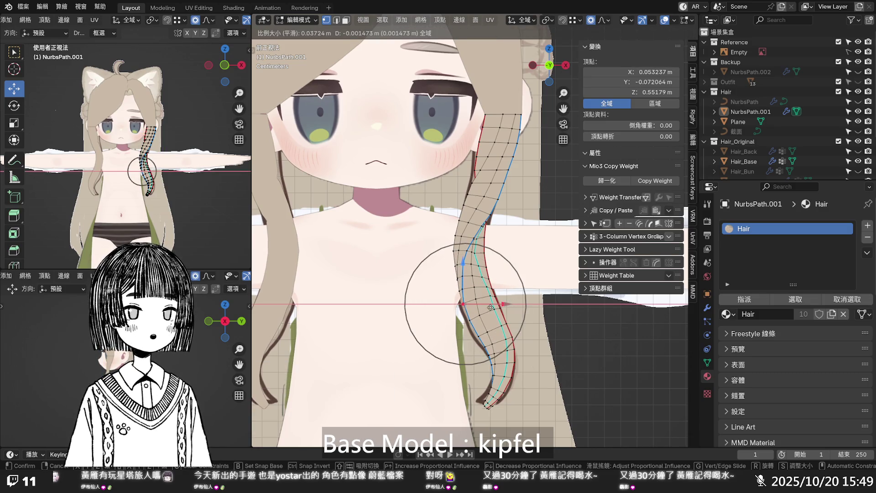
{"action": "scroll", "coordinate": [490, 309], "scroll_direction": "up", "scroll_amount": 1}
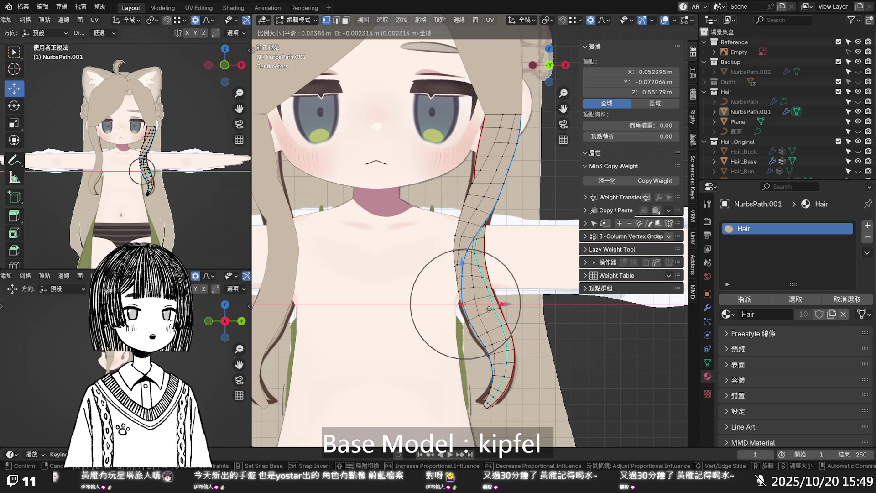
{"action": "left_click", "coordinate": [490, 309]}
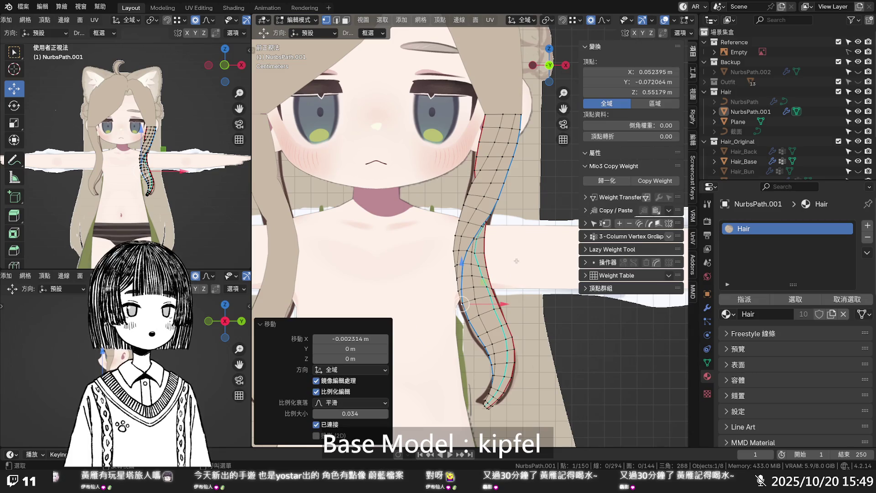
{"action": "key", "text": "alt+a"}
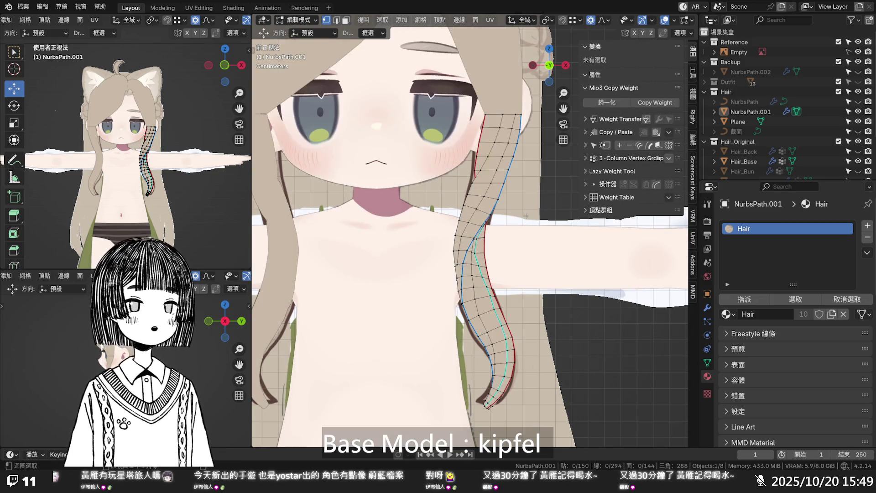
{"action": "scroll", "coordinate": [521, 208], "scroll_direction": "down", "scroll_amount": 5}
{"action": "scroll", "coordinate": [521, 208], "scroll_direction": "up", "scroll_amount": 3}
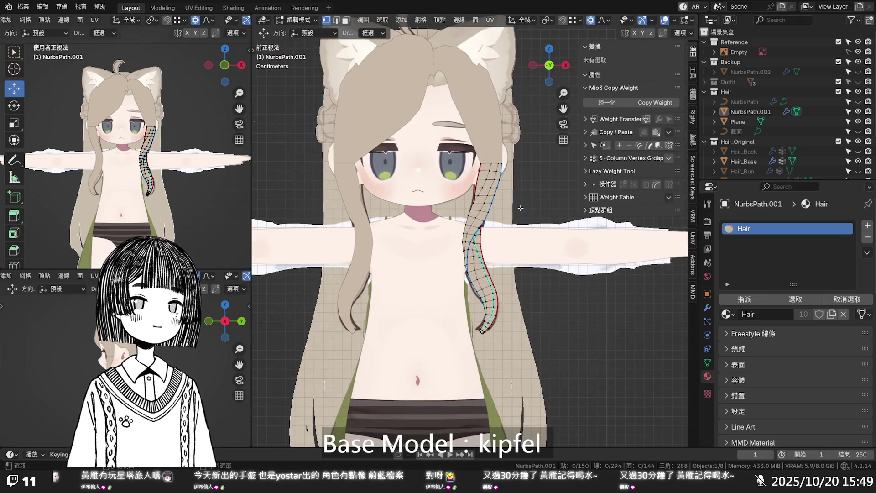
- From a side view, move neck vertices along Y with smooth falloff, one by −2.4 mm at size 0.012
{"action": "key", "text": "Tab"}
{"action": "key", "text": "KP_5"}
{"action": "mouse_move", "coordinate": [522, 216]}
{"action": "middle_mouse_down"}
{"action": "mouse_move", "coordinate": [547, 244]}
{"action": "mouse_move", "coordinate": [640, 209]}
{"action": "mouse_move", "coordinate": [546, 225]}
{"action": "mouse_move", "coordinate": [465, 225]}
{"action": "middle_mouse_up"}
{"action": "key", "text": "Tab"}
{"action": "scroll", "coordinate": [465, 225], "scroll_direction": "up", "scroll_amount": 5}
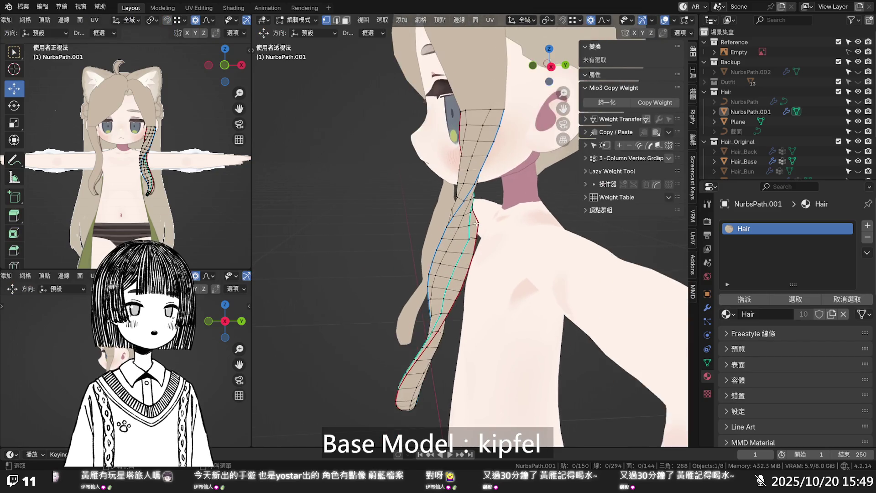
{"action": "left_click", "coordinate": [481, 221]}
{"action": "key", "text": "g"}
{"action": "key", "text": "y"}
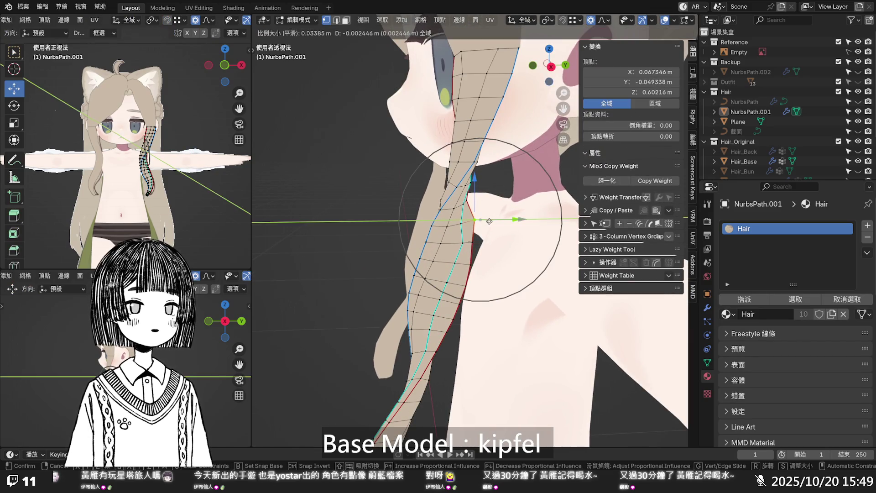
{"action": "left_click", "coordinate": [489, 221]}
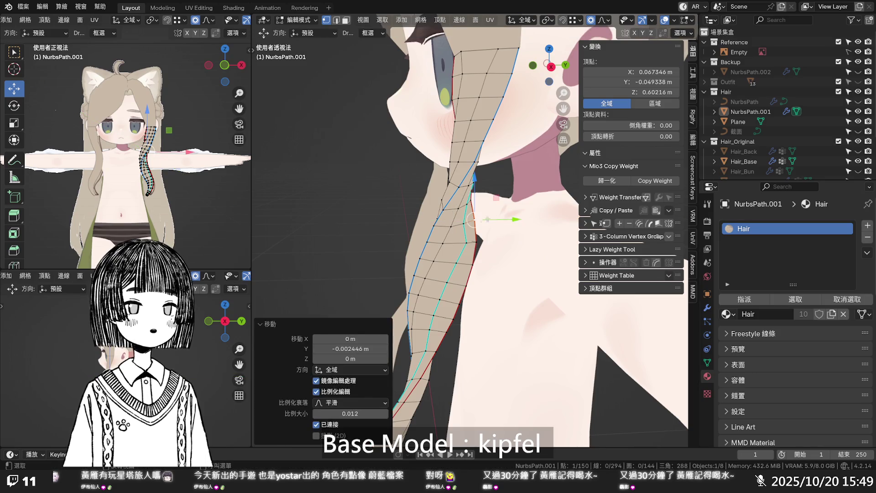
{"action": "left_click", "coordinate": [466, 243]}
{"action": "key", "text": "g"}
{"action": "key", "text": "y"}
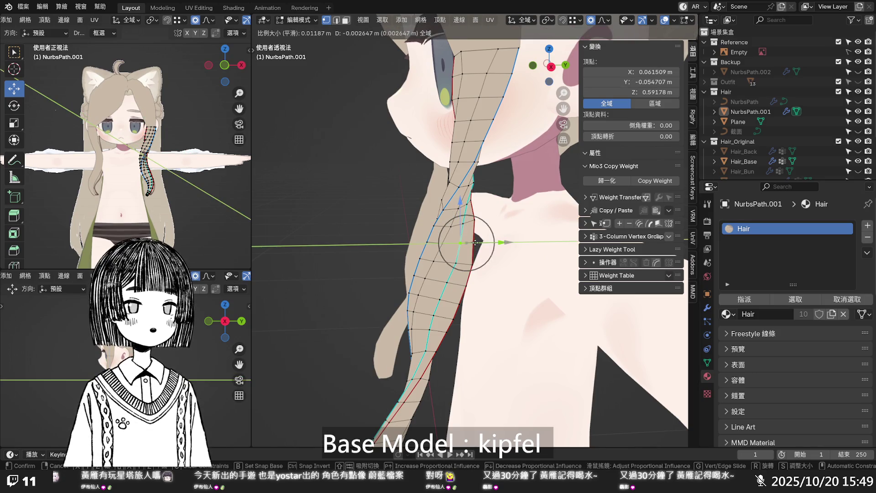